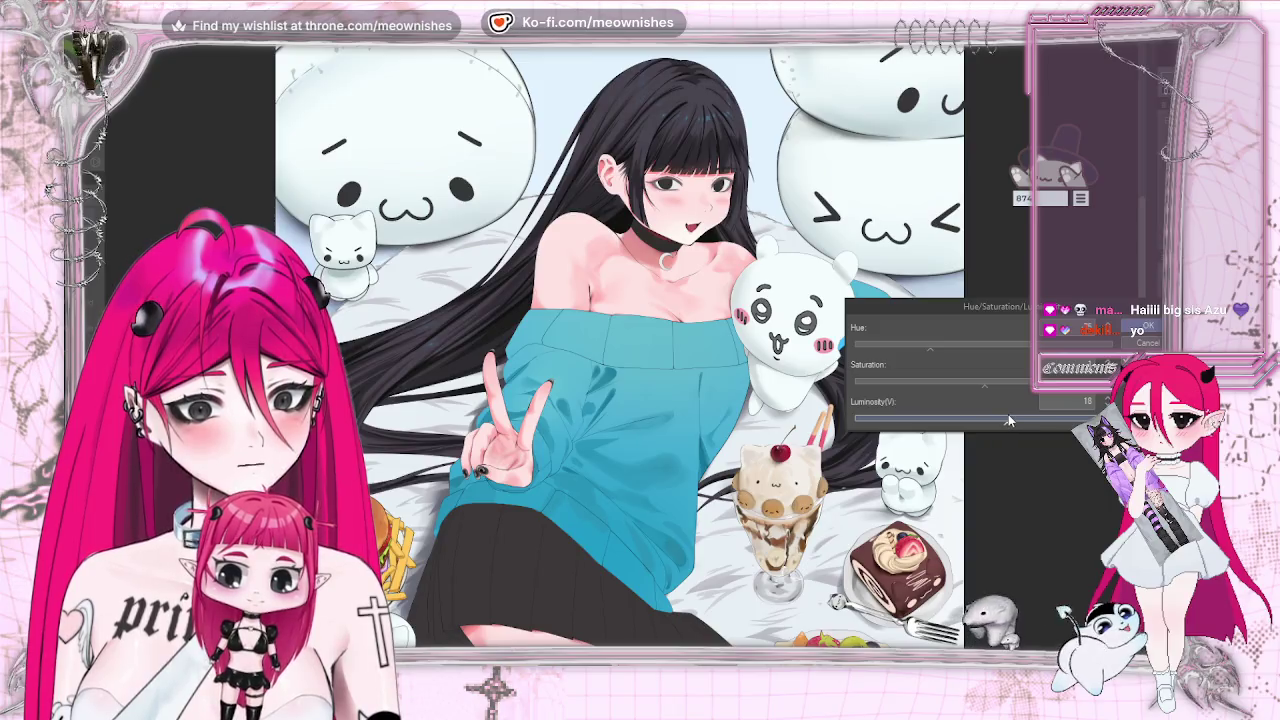
Tweak and then dismiss an earlier colour adjustment, checking the artwork zoomed out and mirrored.
left_click_drag(1008, 421, 985, 425)
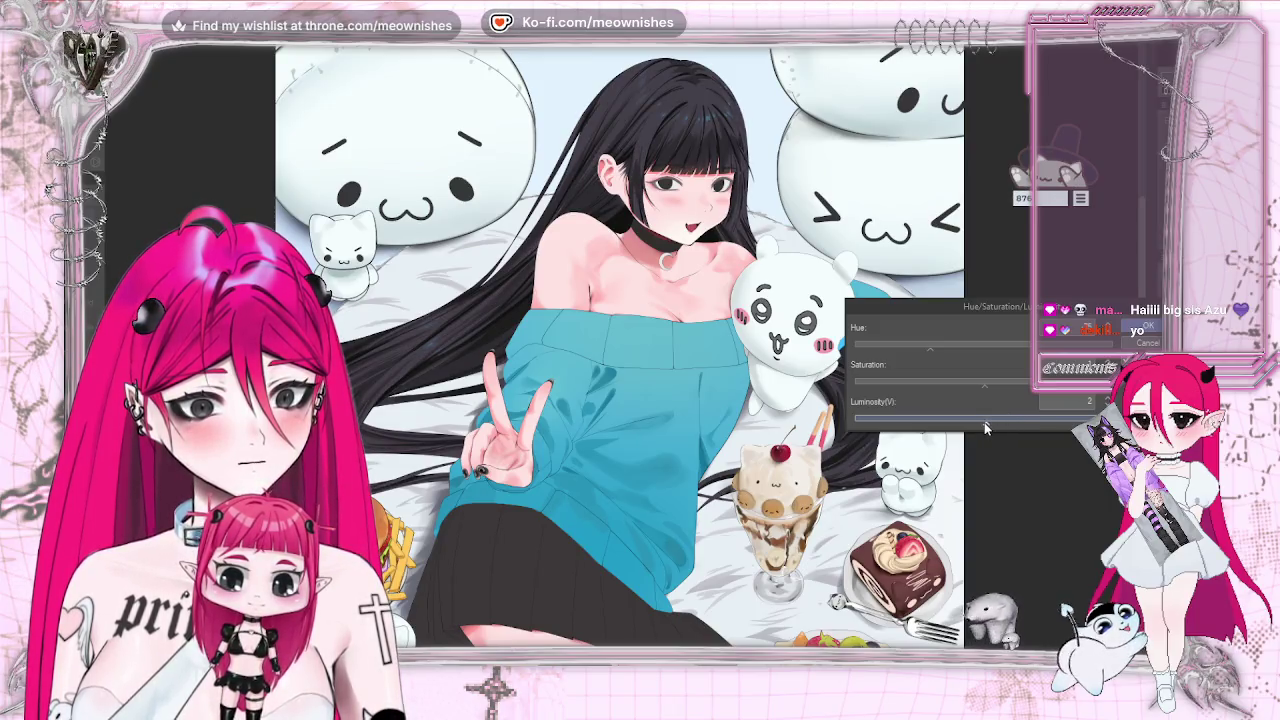
key("ctrl+minus")
key("ctrl+minus")
key("ctrl+minus")
key("ctrl+plus")
key("h")
key("h")
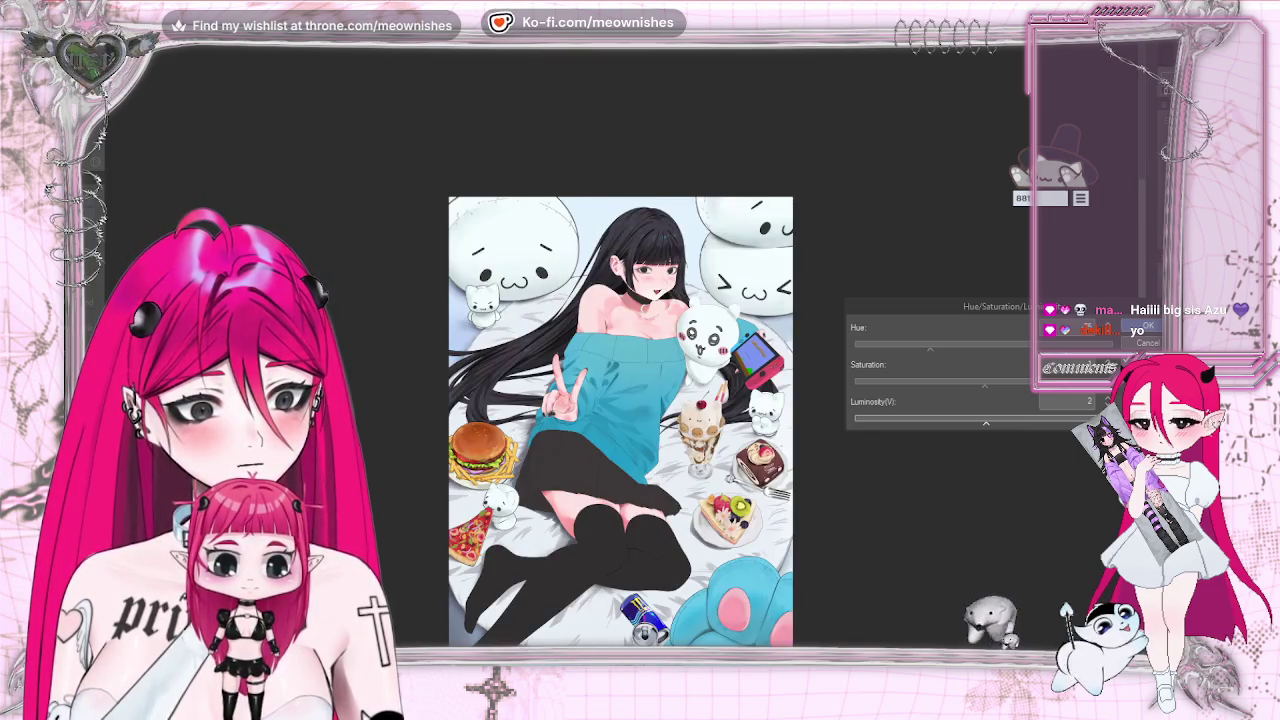
left_click(1146, 334)
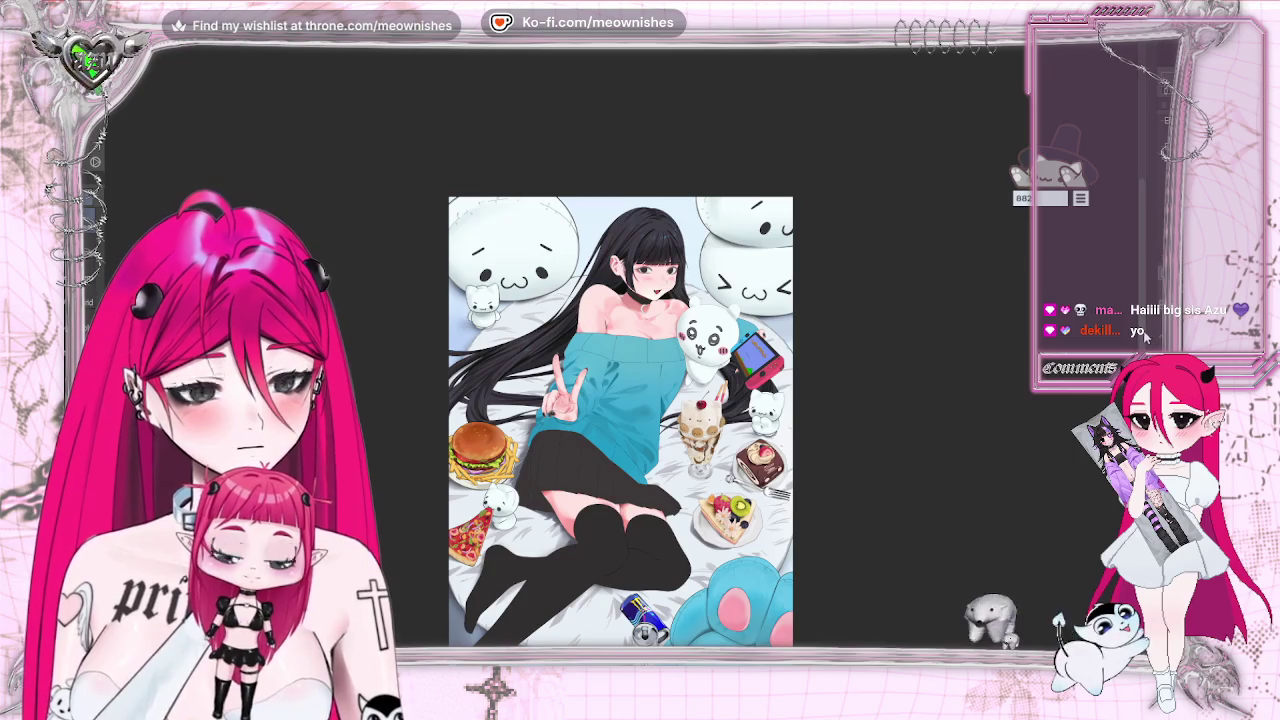
key("ctrl+plus")
key("ctrl+plus")
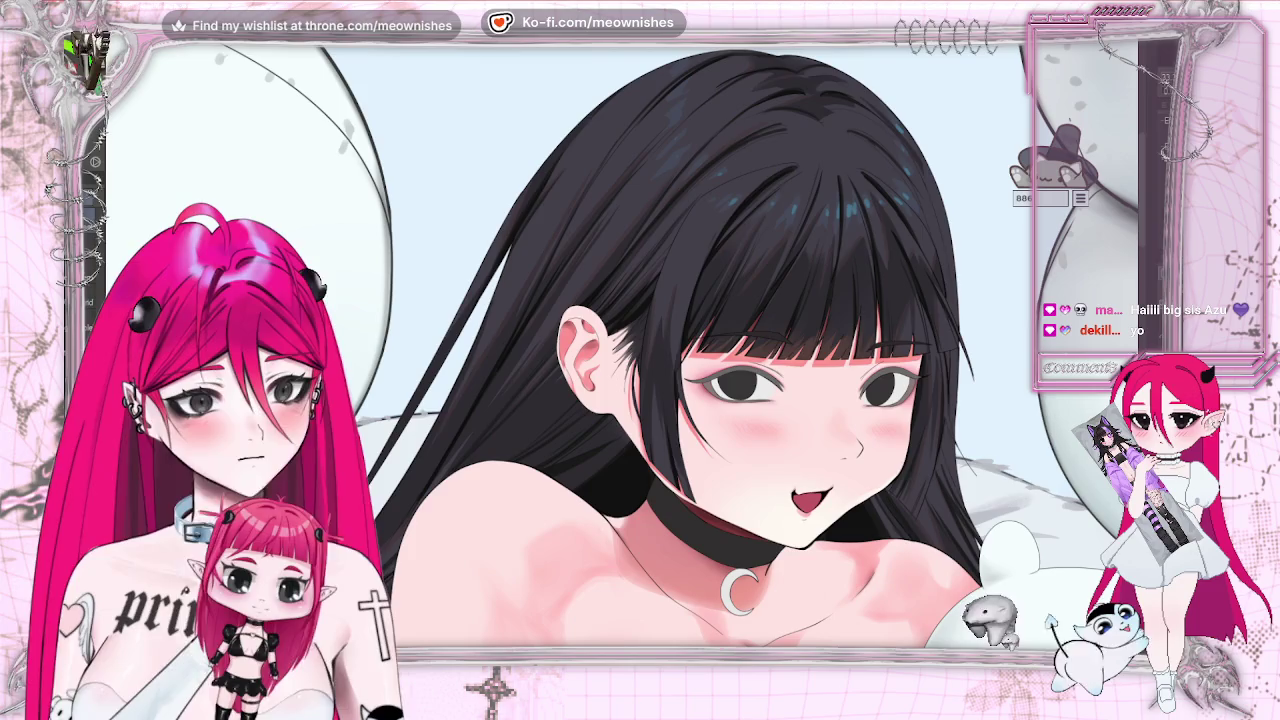
Apply Hue/Saturation/Luminosity with hue -9, saturation 10 and luminosity 10.
key("alt+e")
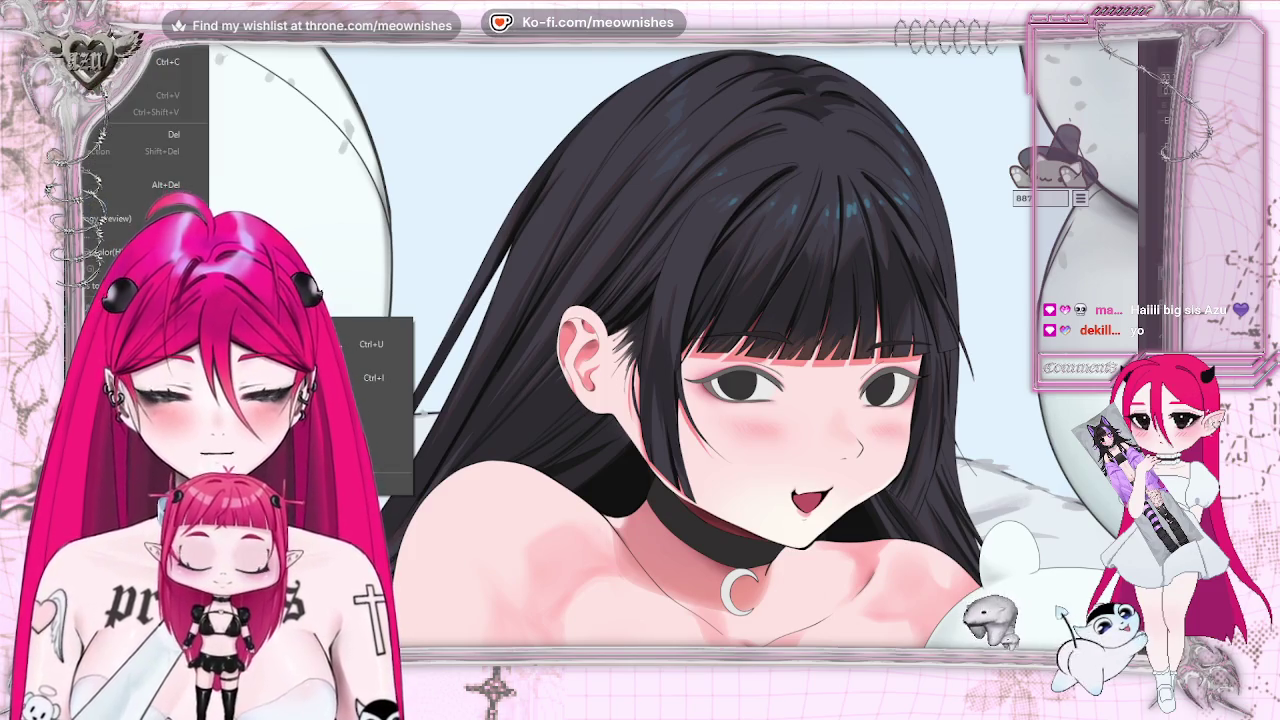
key("Return")
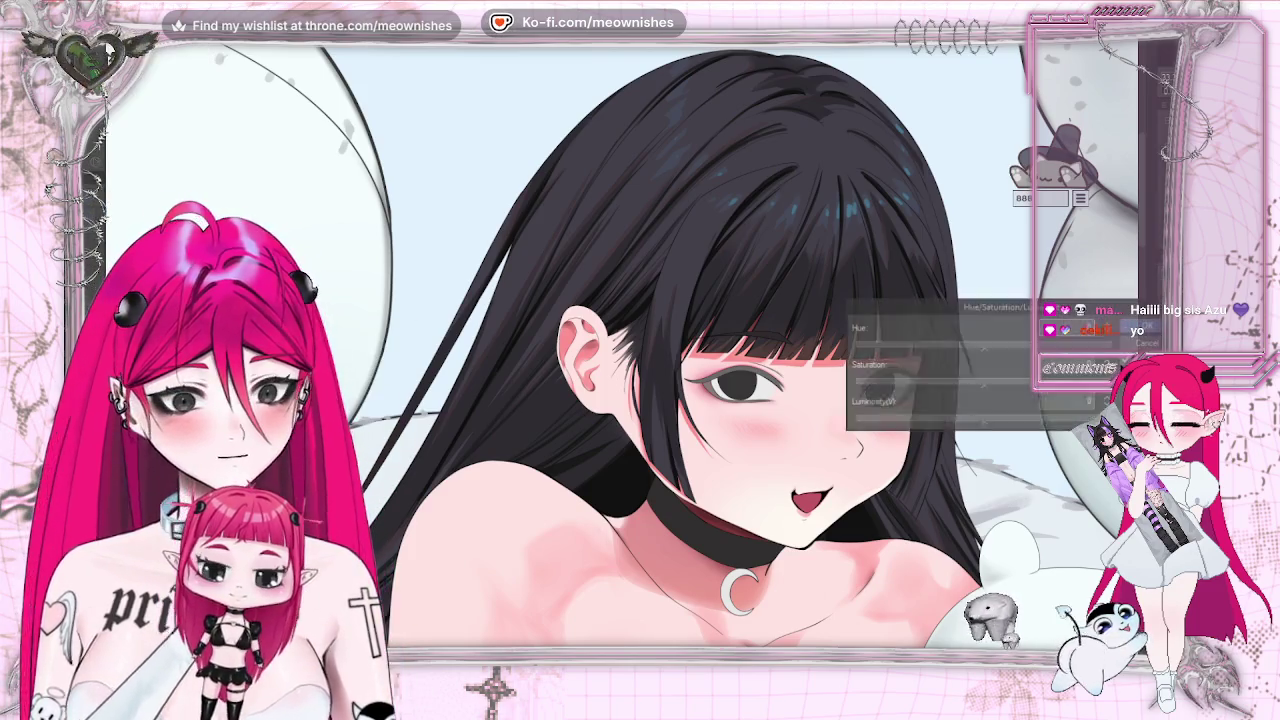
left_click_drag(995, 306, 341, 220)
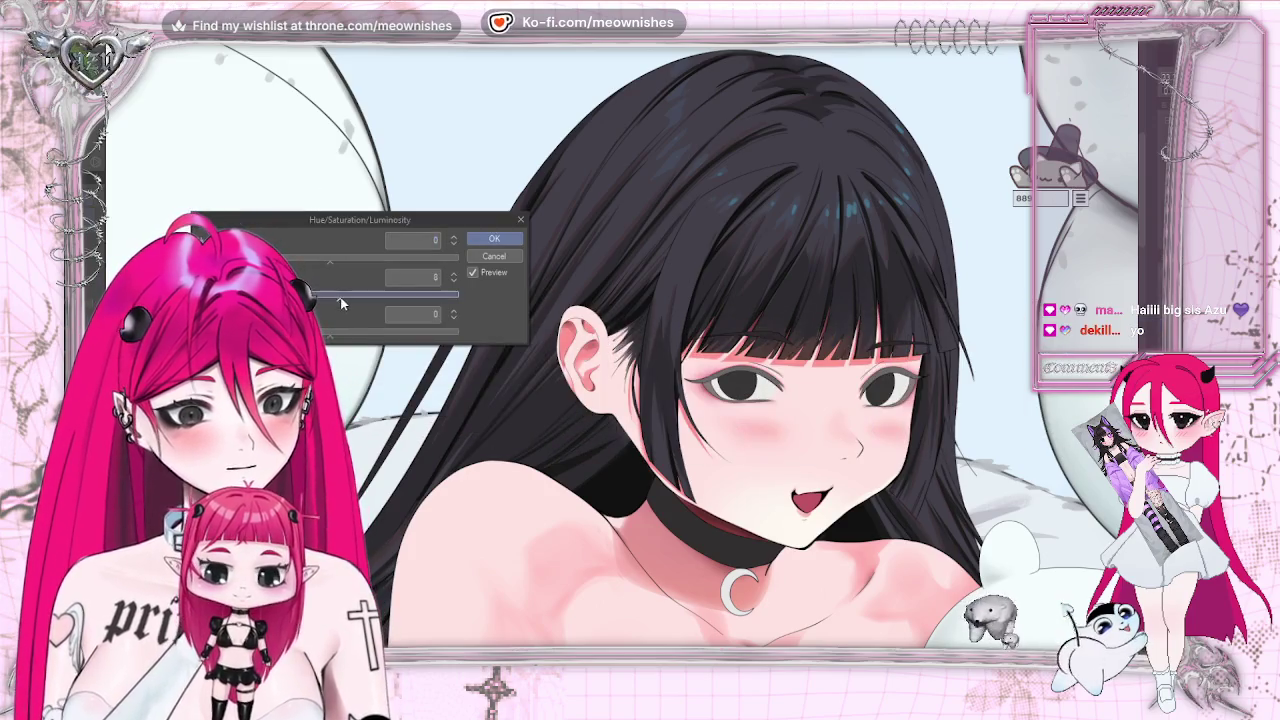
left_click_drag(330, 334, 337, 338)
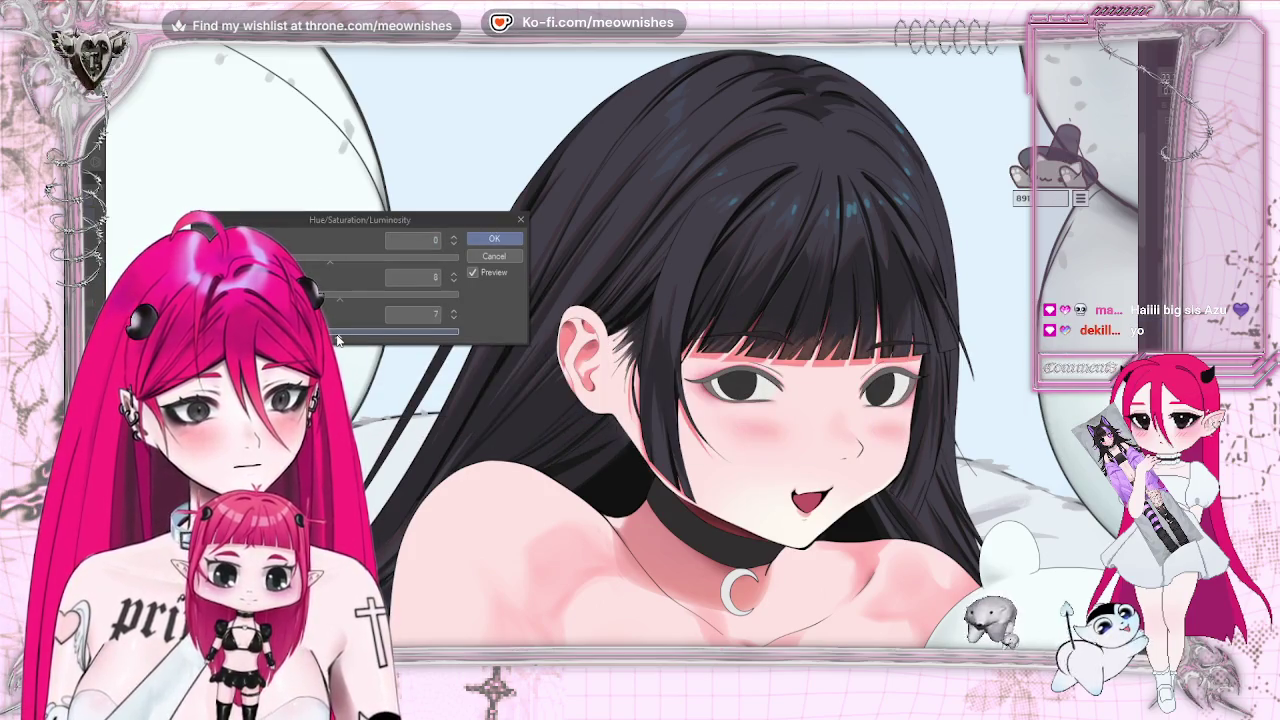
key("ctrl+minus")
key("ctrl+minus")
key("ctrl+minus")
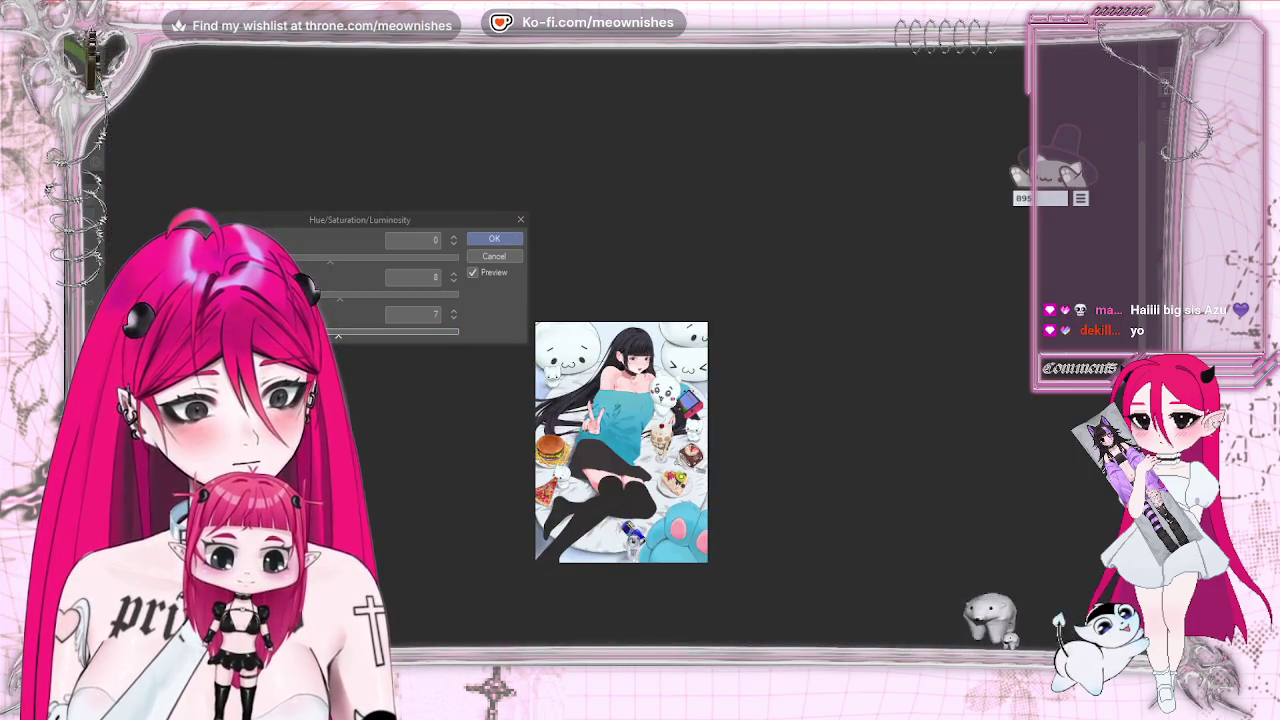
key("ctrl+plus")
key("ctrl+plus")
key("ctrl+plus")
left_click_drag(345, 340, 343, 333)
left_click(324, 259)
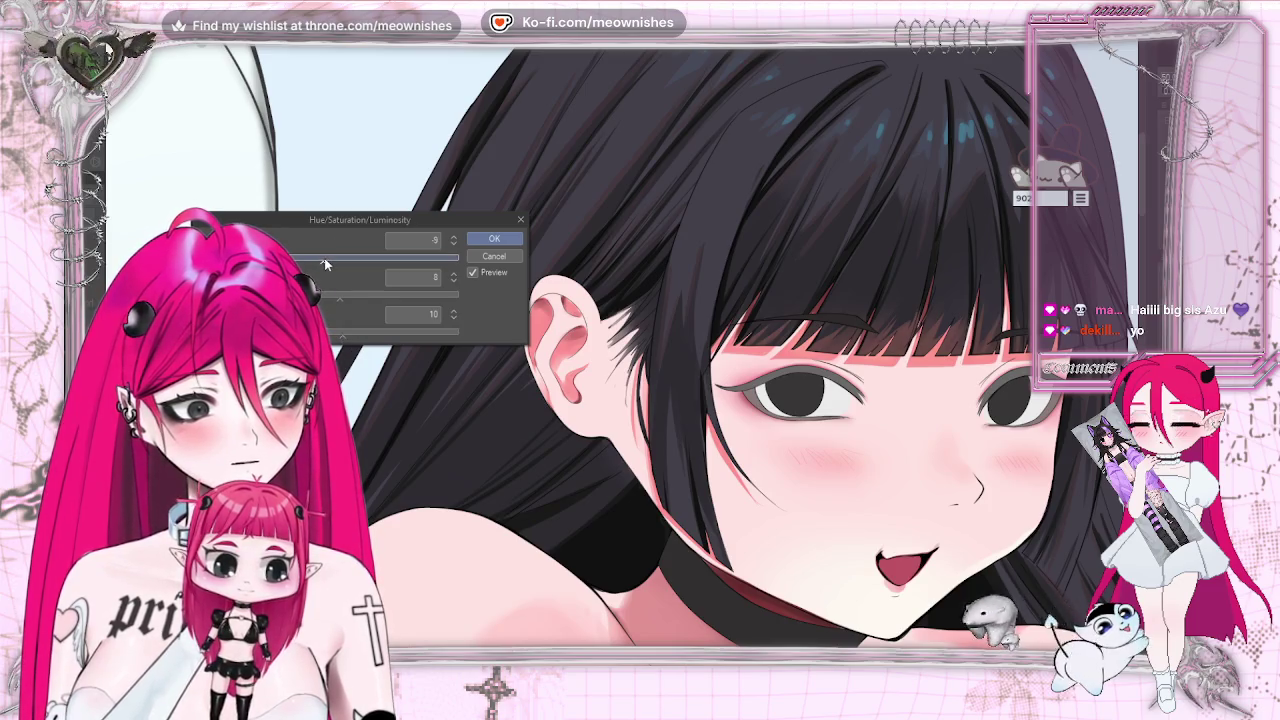
left_click_drag(340, 297, 344, 296)
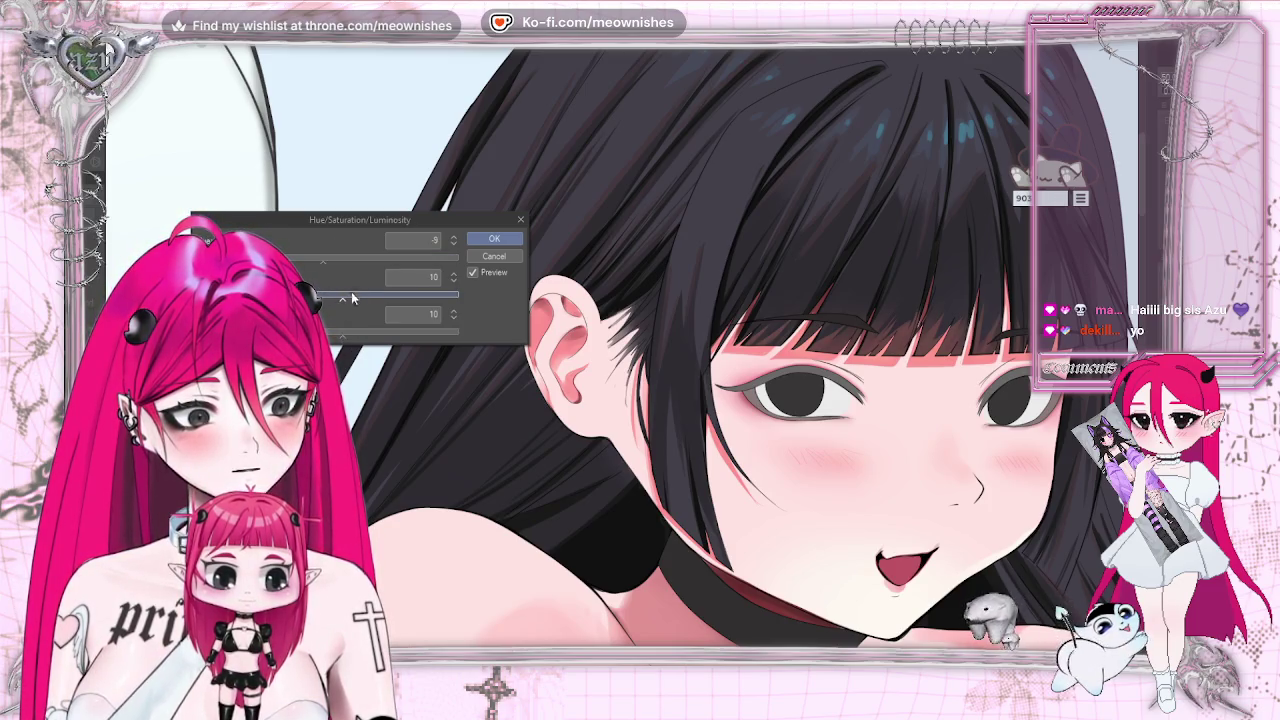
key("Return")
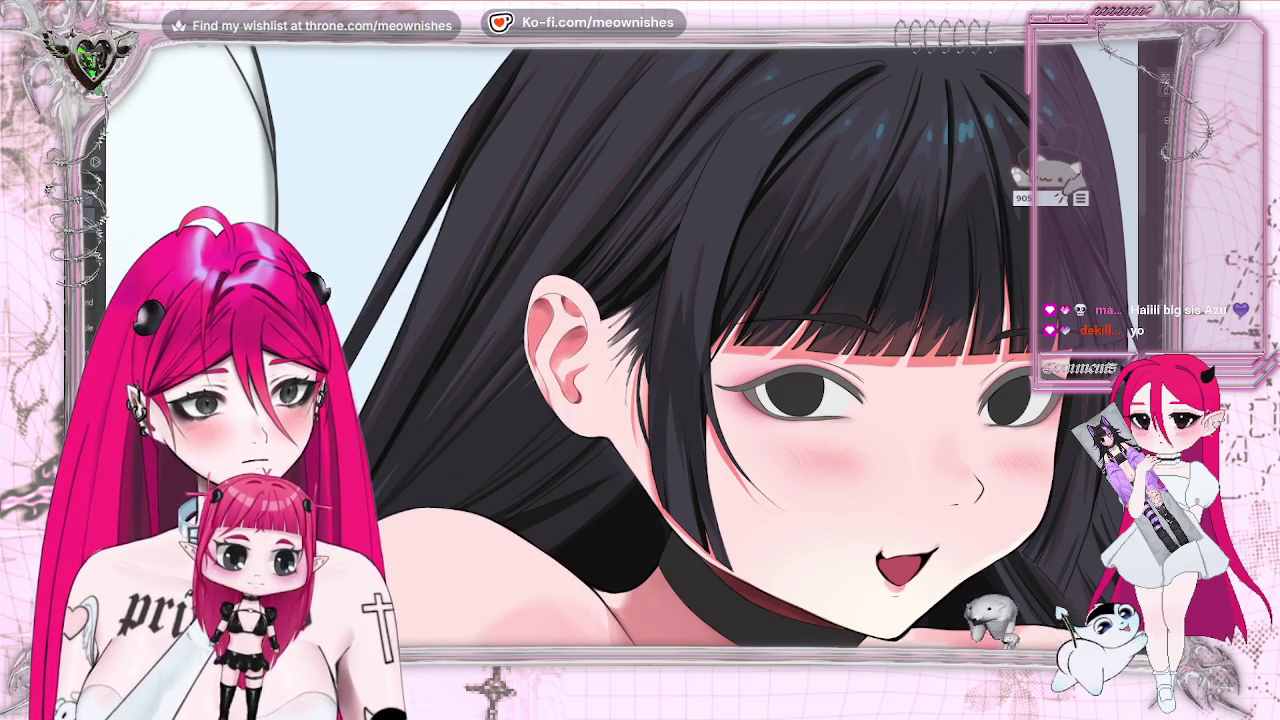
scroll(626, 348, "down", 5)
scroll(626, 348, "down", 3)
scroll(626, 348, "down", 2)
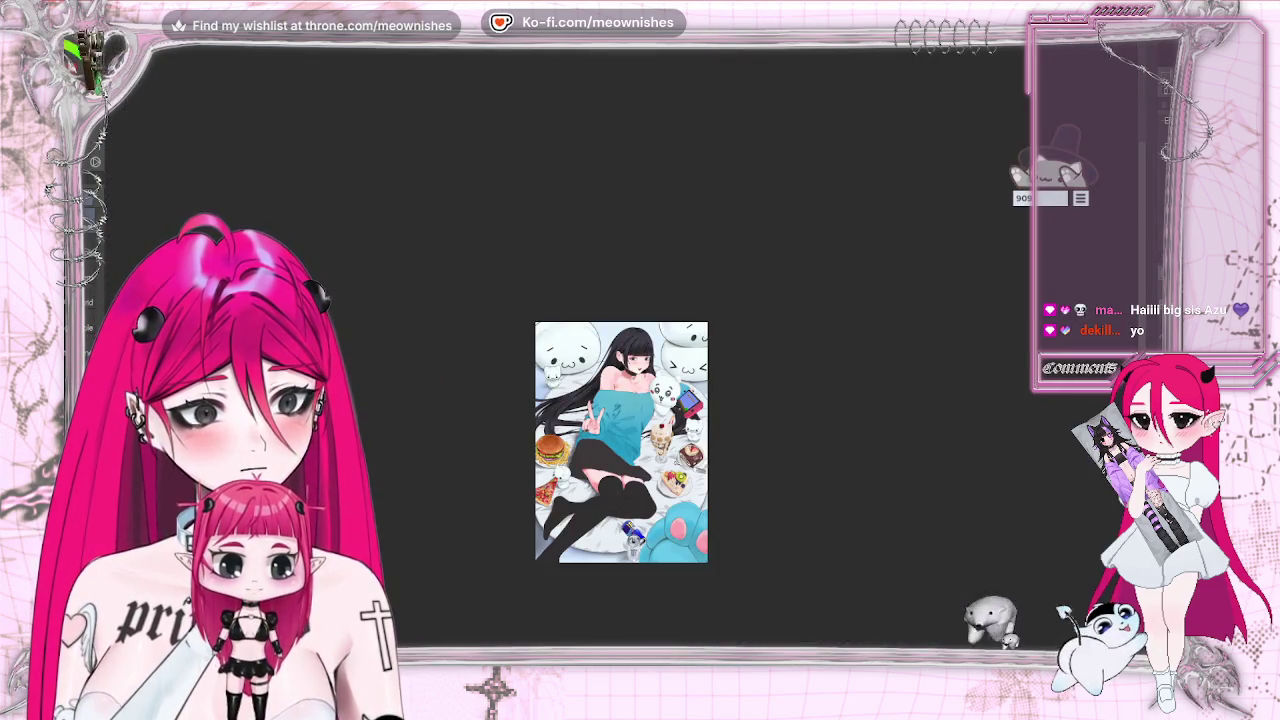
scroll(626, 348, "up", 3)
scroll(626, 348, "up", 2)
scroll(626, 348, "up", 2)
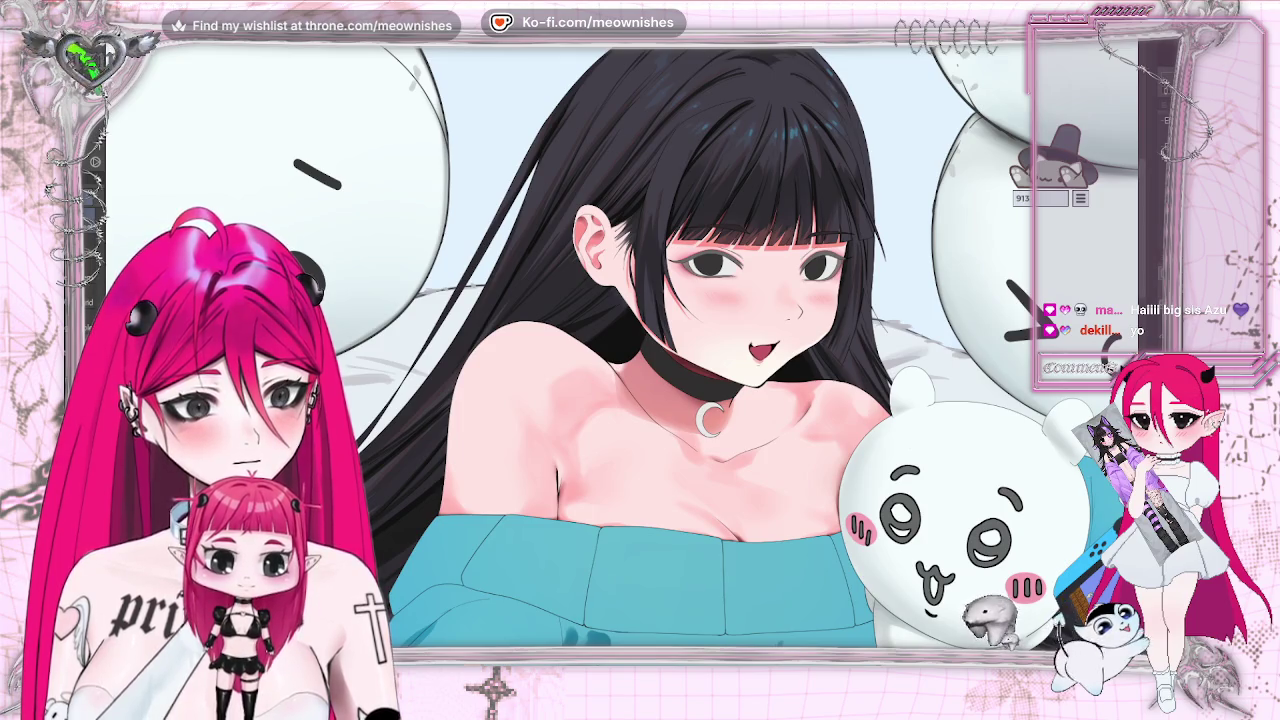
scroll(626, 348, "down", 2)
scroll(626, 348, "down", 2)
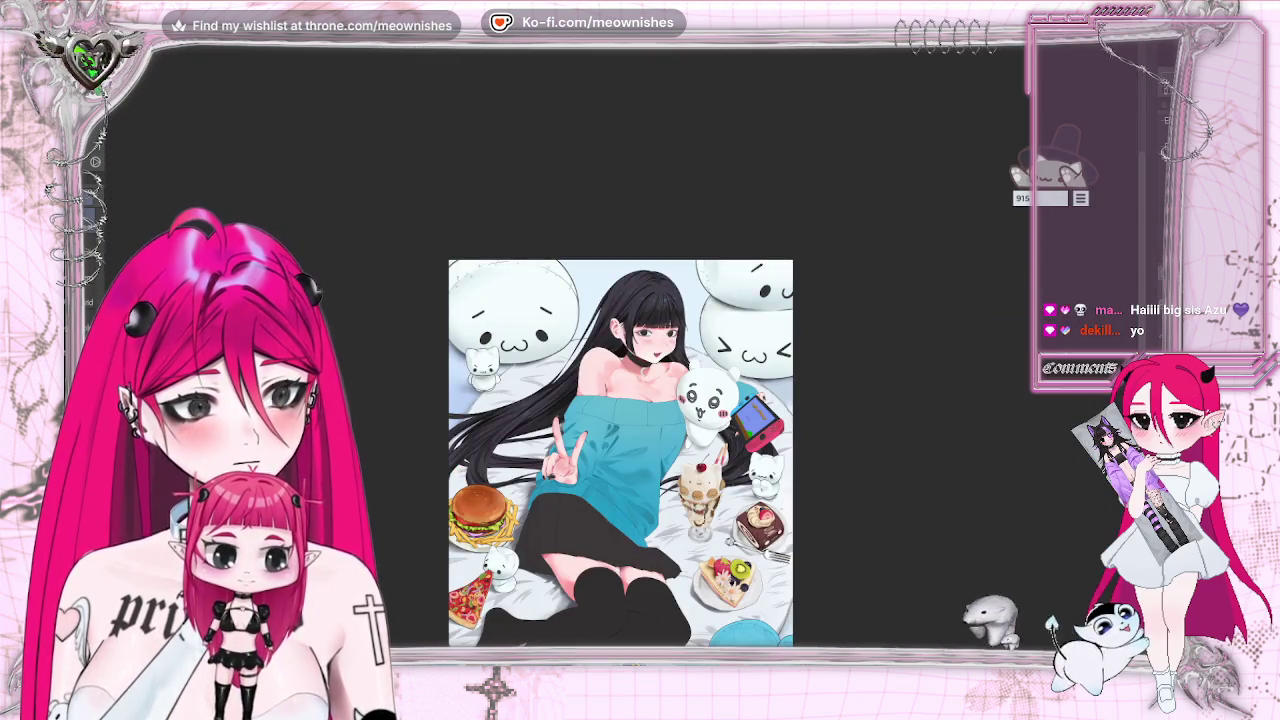
scroll(620, 400, "down", 2)
scroll(620, 392, "down", 1)
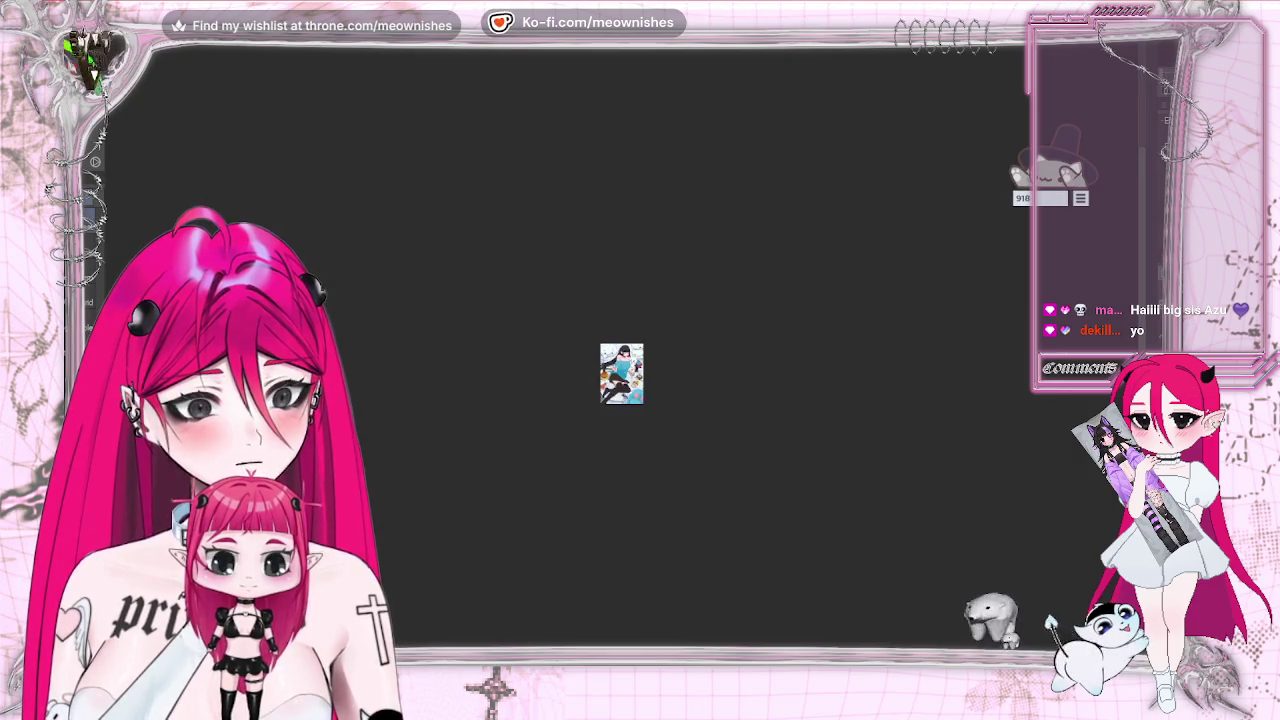
scroll(620, 392, "up", 2)
scroll(620, 392, "up", 3)
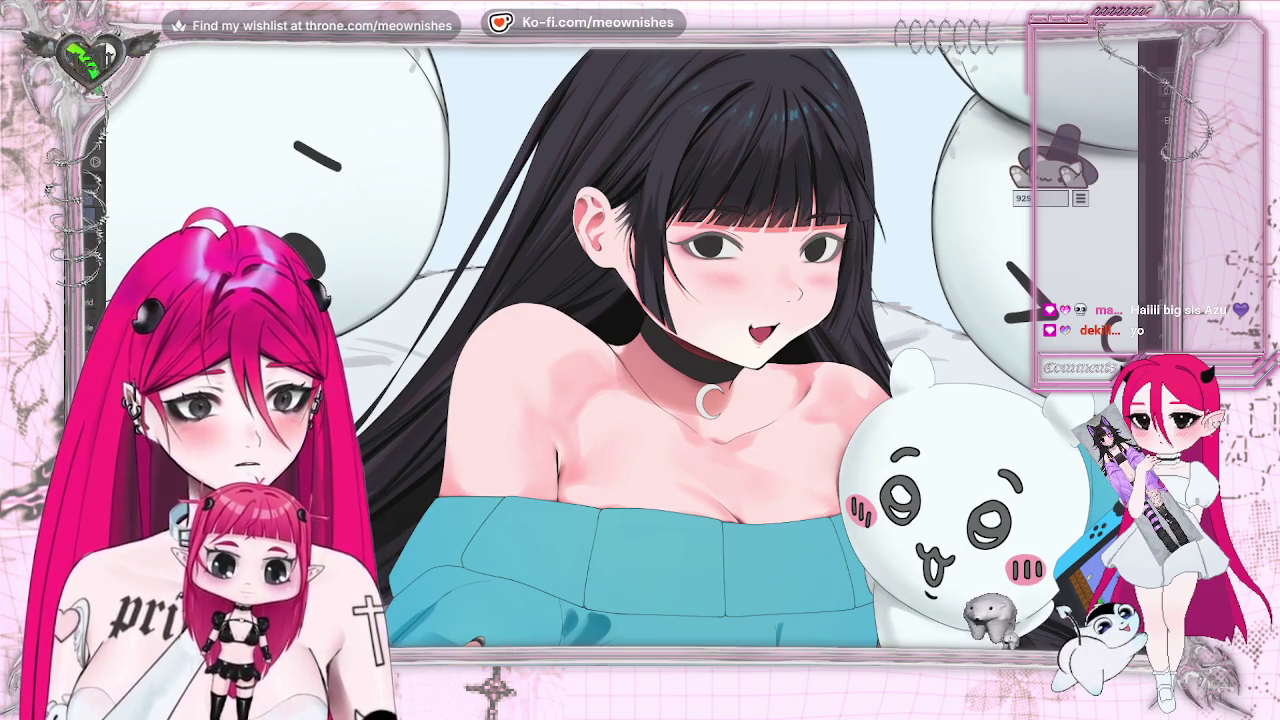
scroll(640, 400, "up", 3)
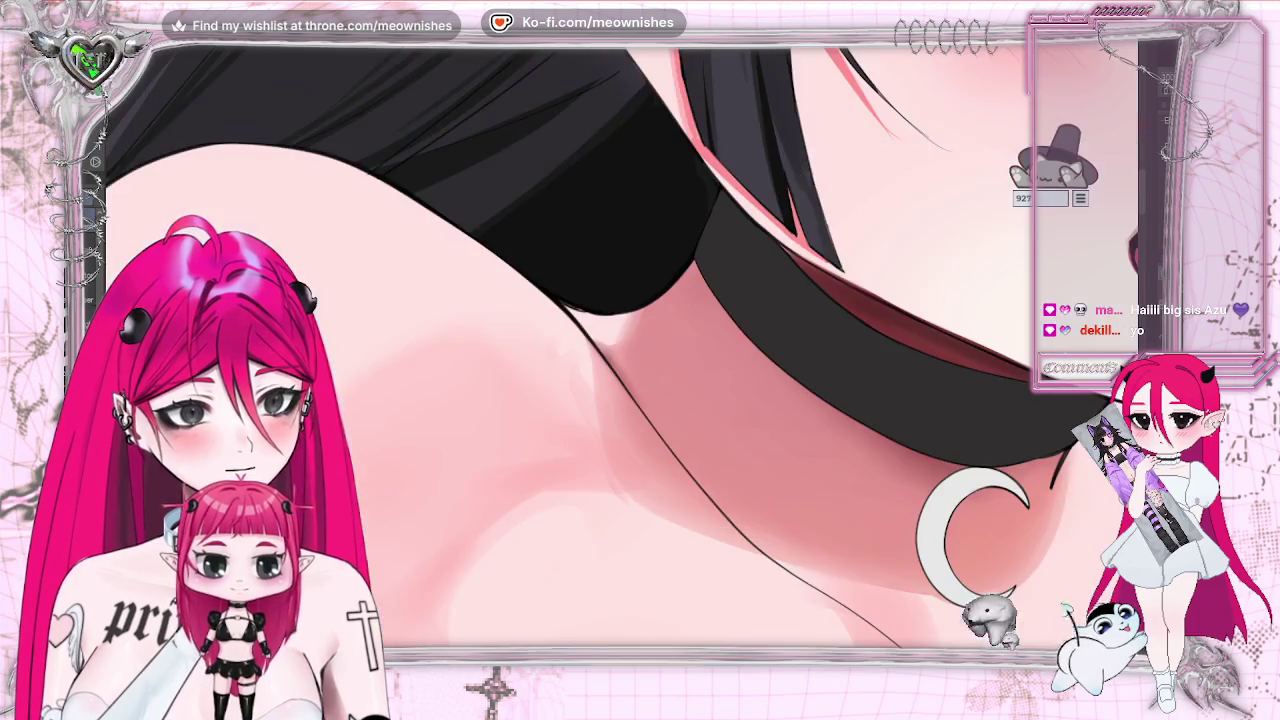
scroll(640, 350, "down", 3)
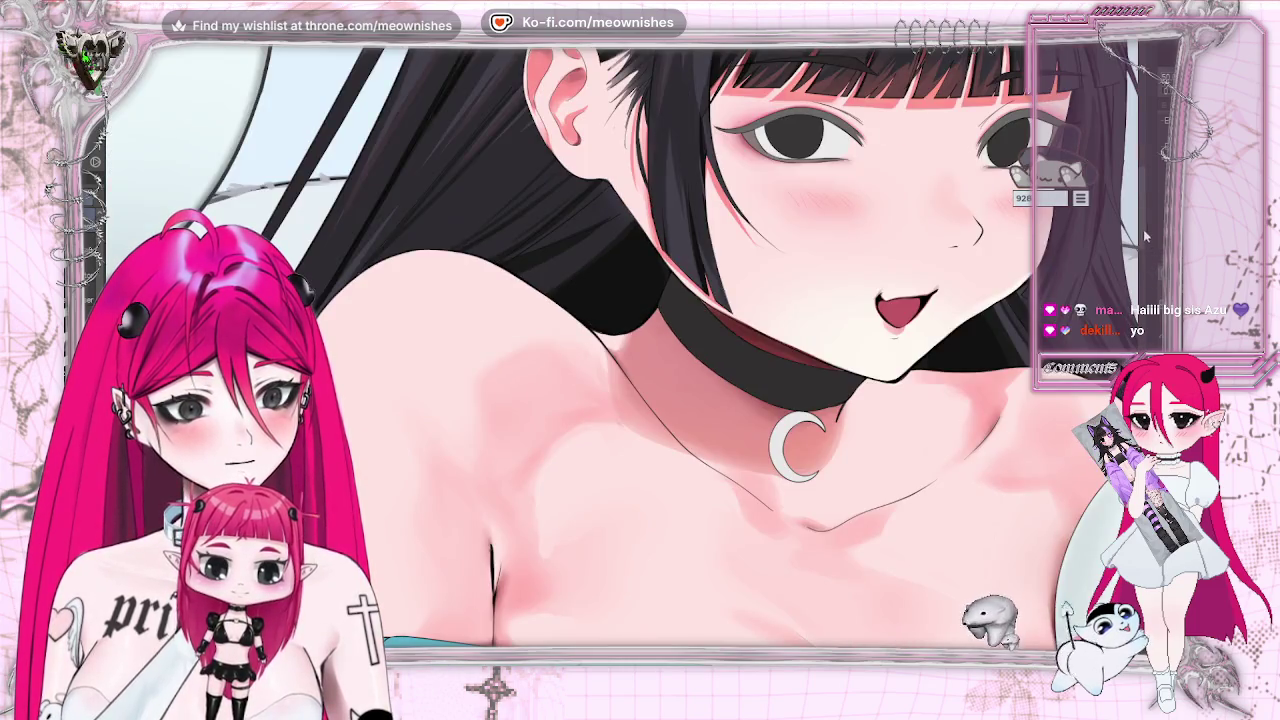
scroll(640, 350, "up", 3)
scroll(640, 350, "up", 2)
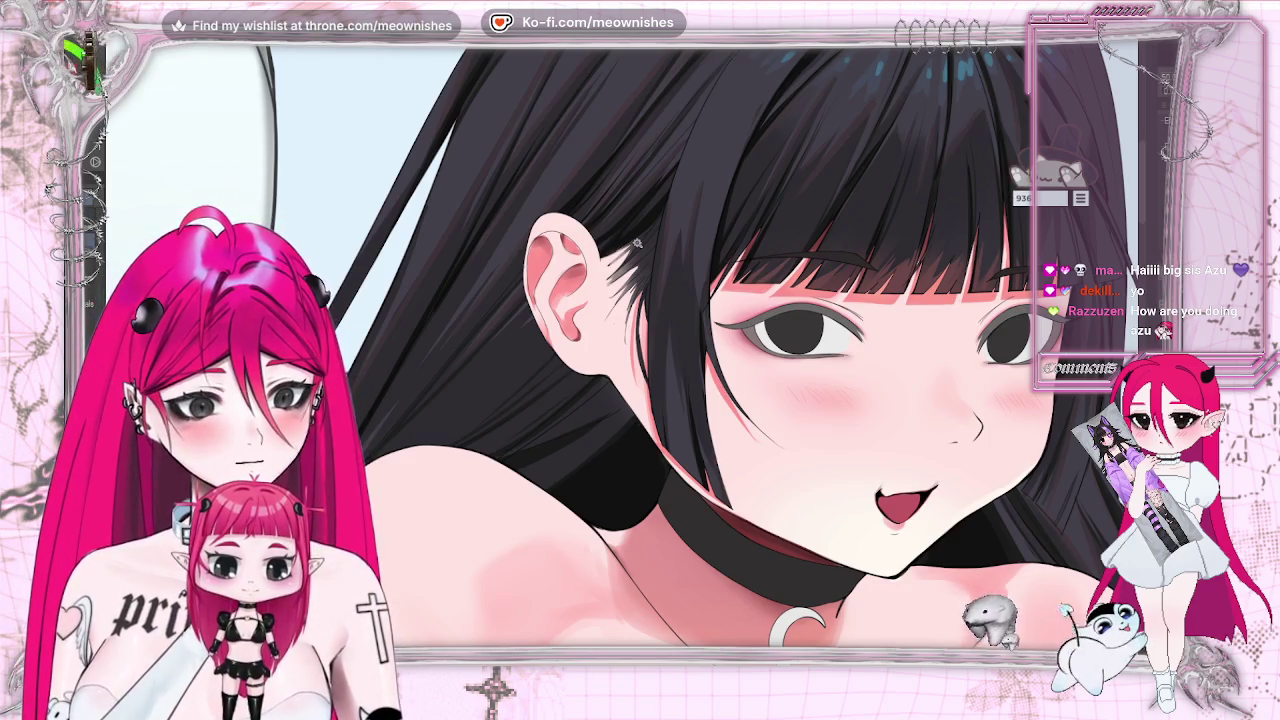
left_click(684, 187)
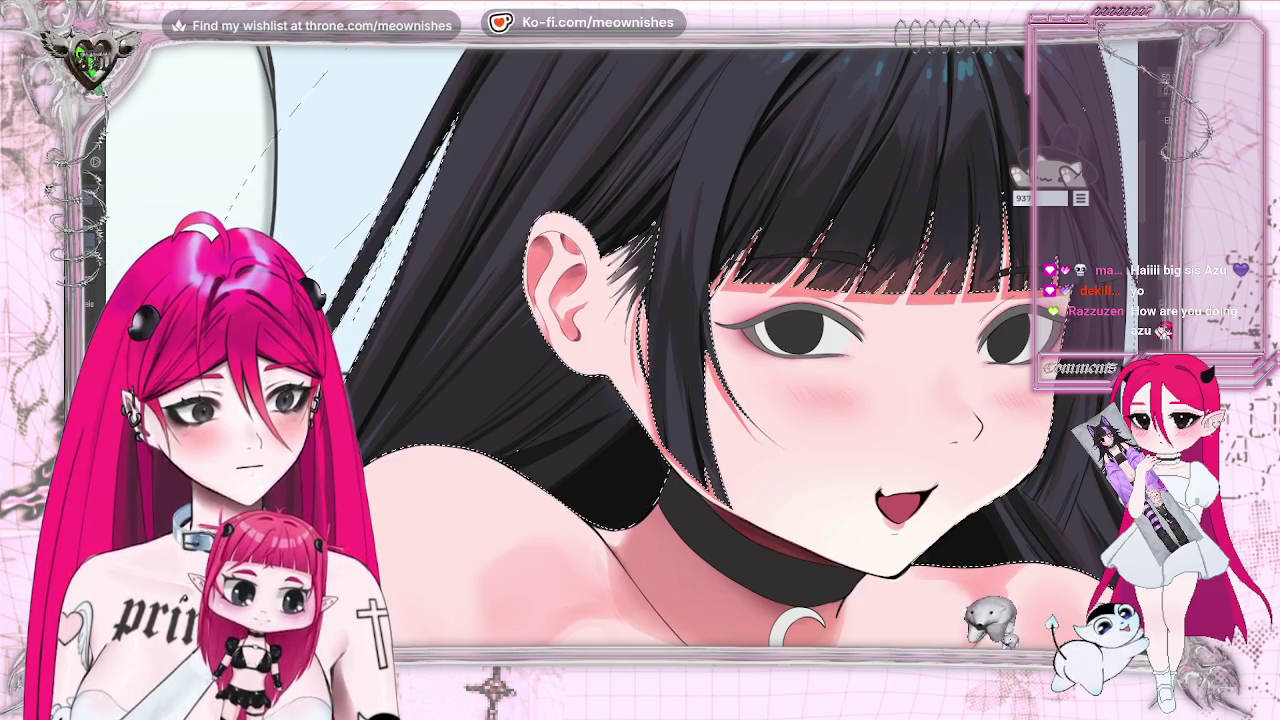
key("ctrl+d")
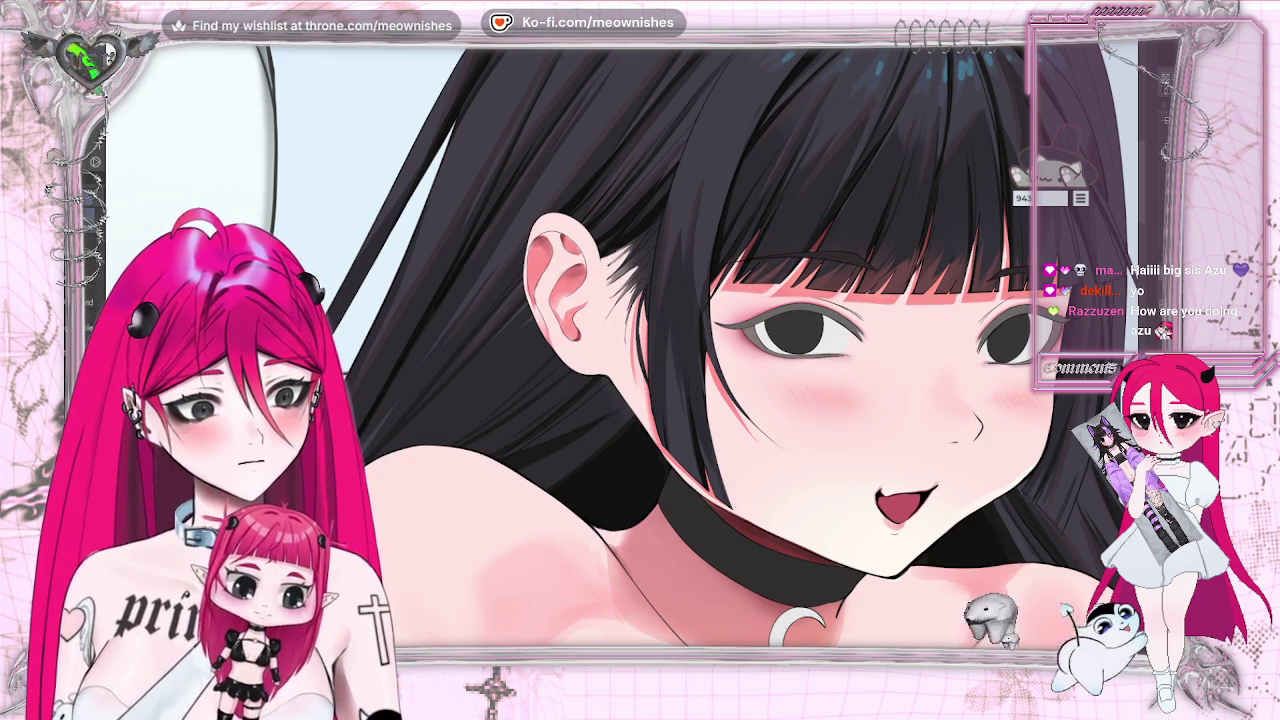
left_click_drag(618, 274, 640, 262)
key("ctrl+z")
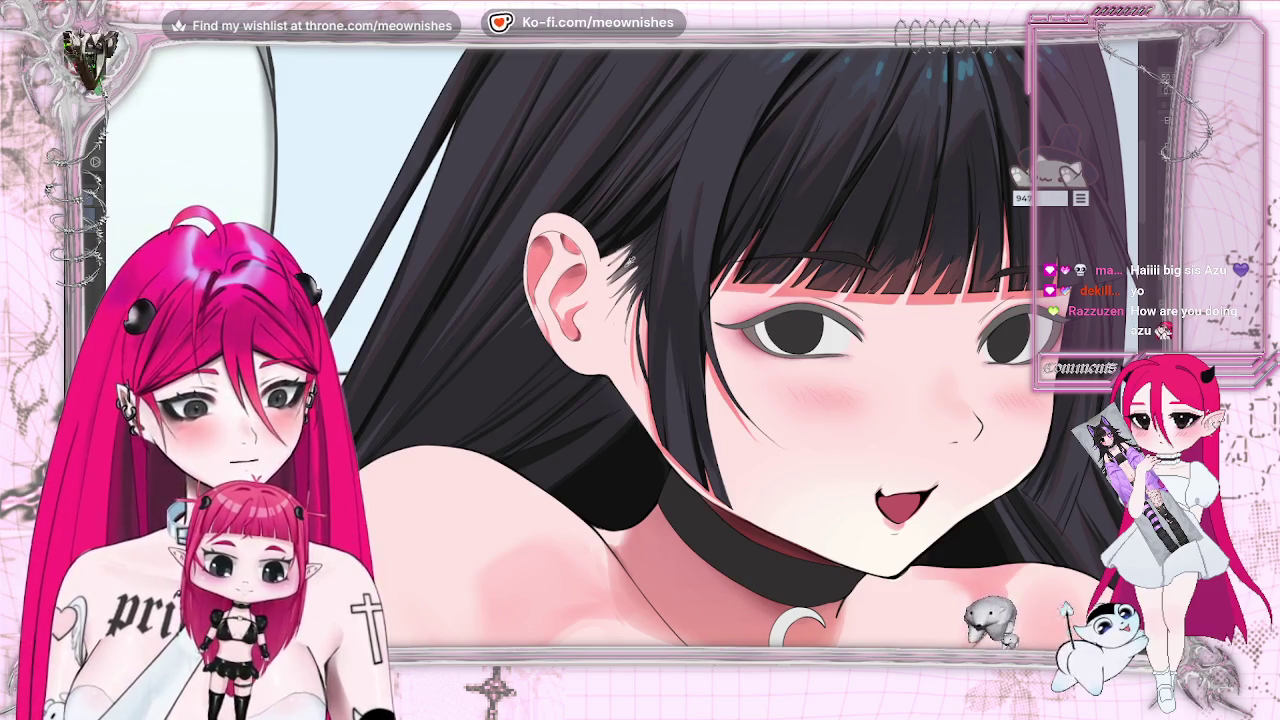
key("bracketleft")
key("bracketleft")
key("bracketleft")
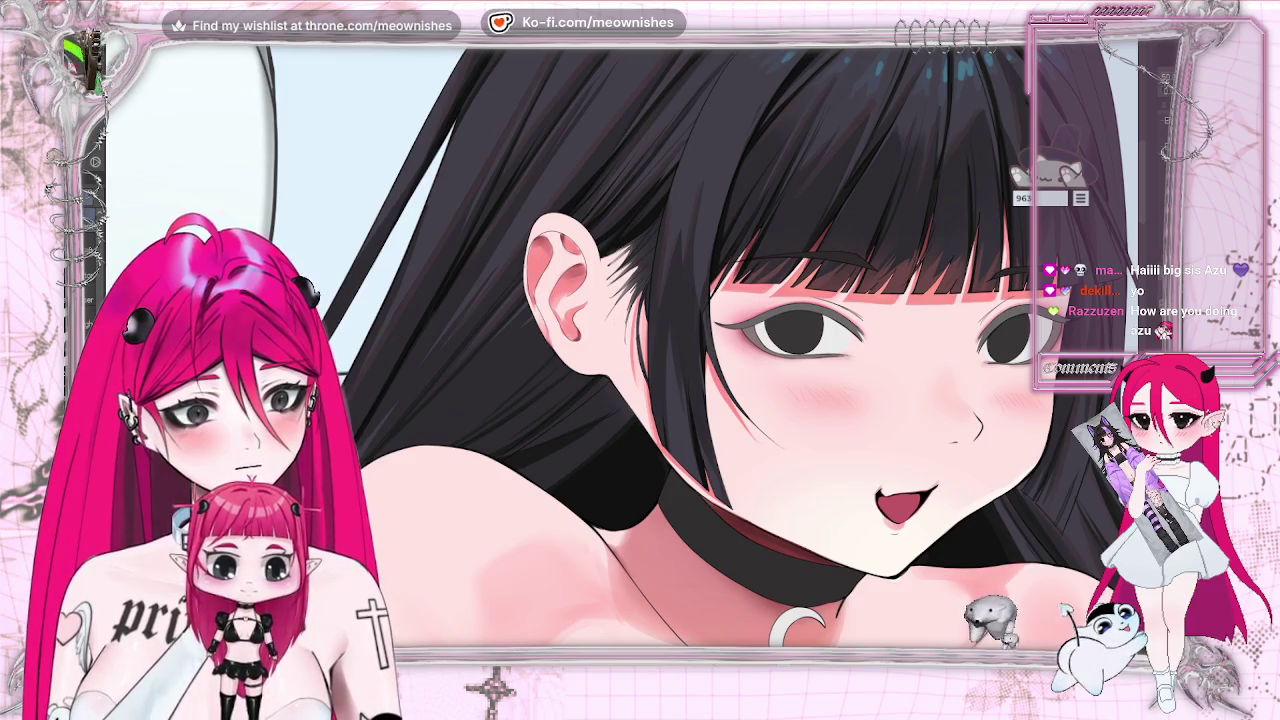
Paint dark black hair strands around the ear with pink rim light on the cheek, undoing stray fills.
scroll(634, 364, "up", 3)
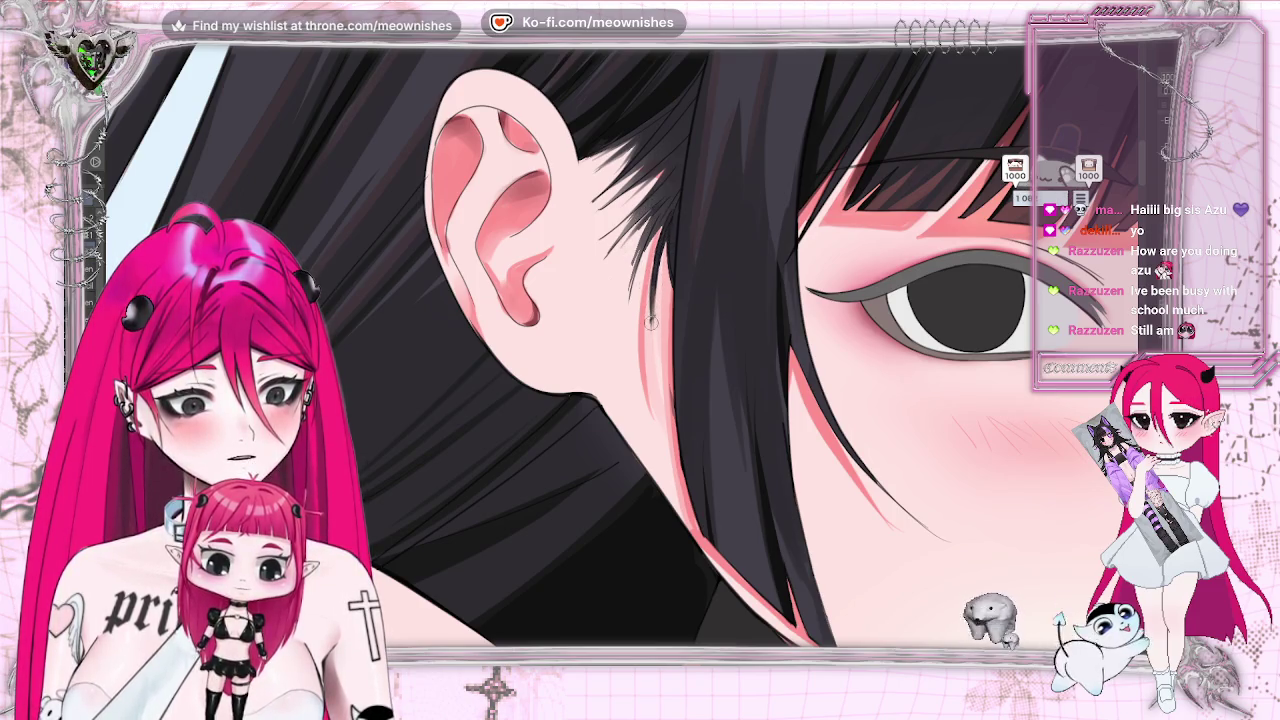
key("ctrl+0")
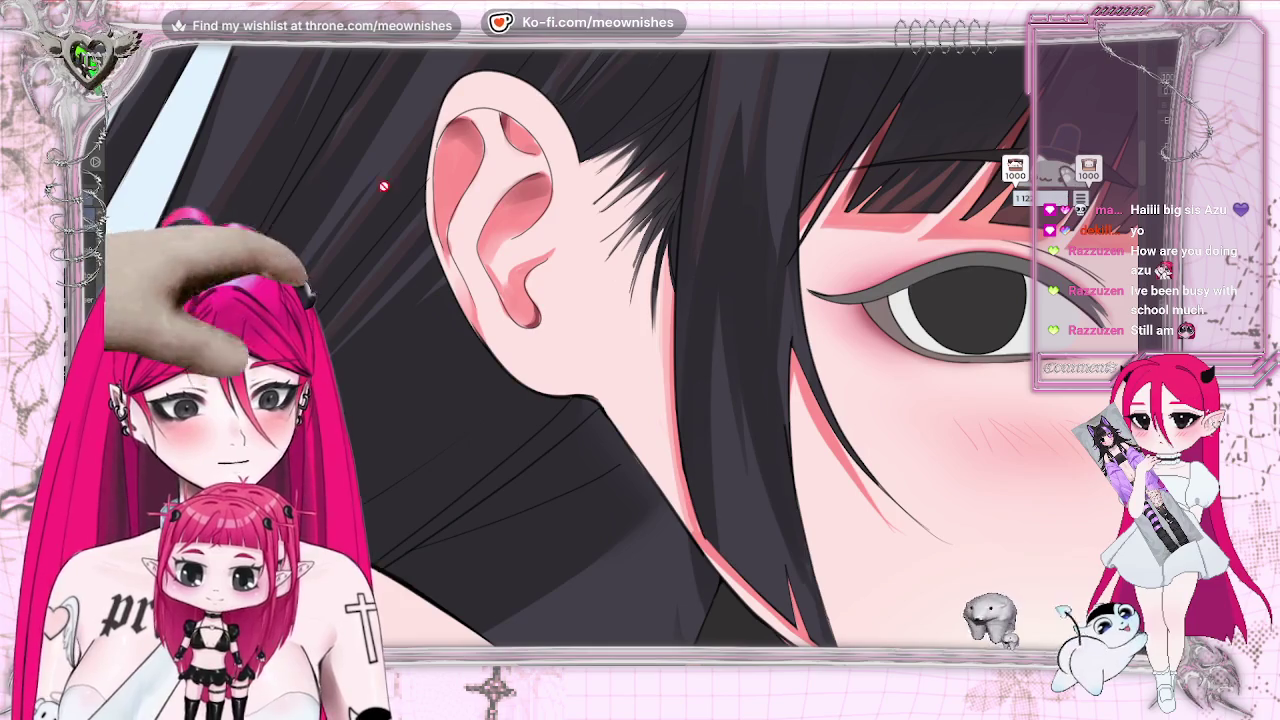
key("ctrl+z")
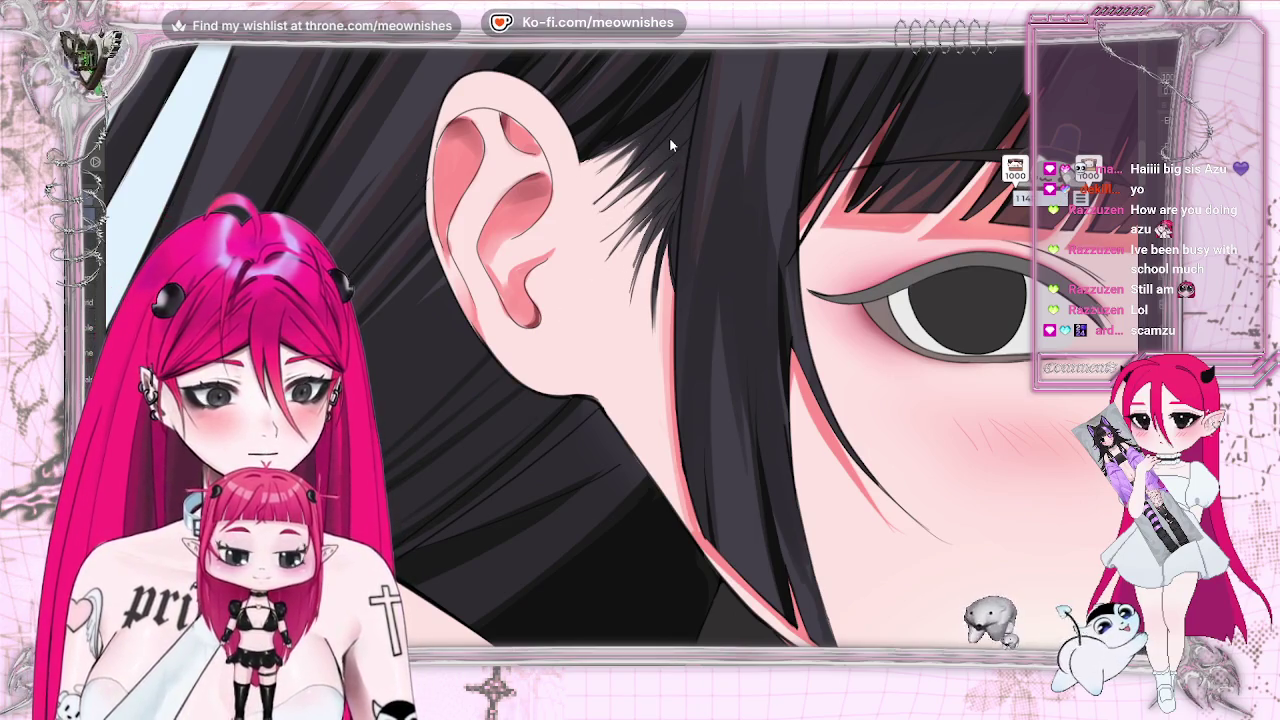
key("ctrl+z")
key("ctrl+y")
key("ctrl+z")
key("ctrl+y")
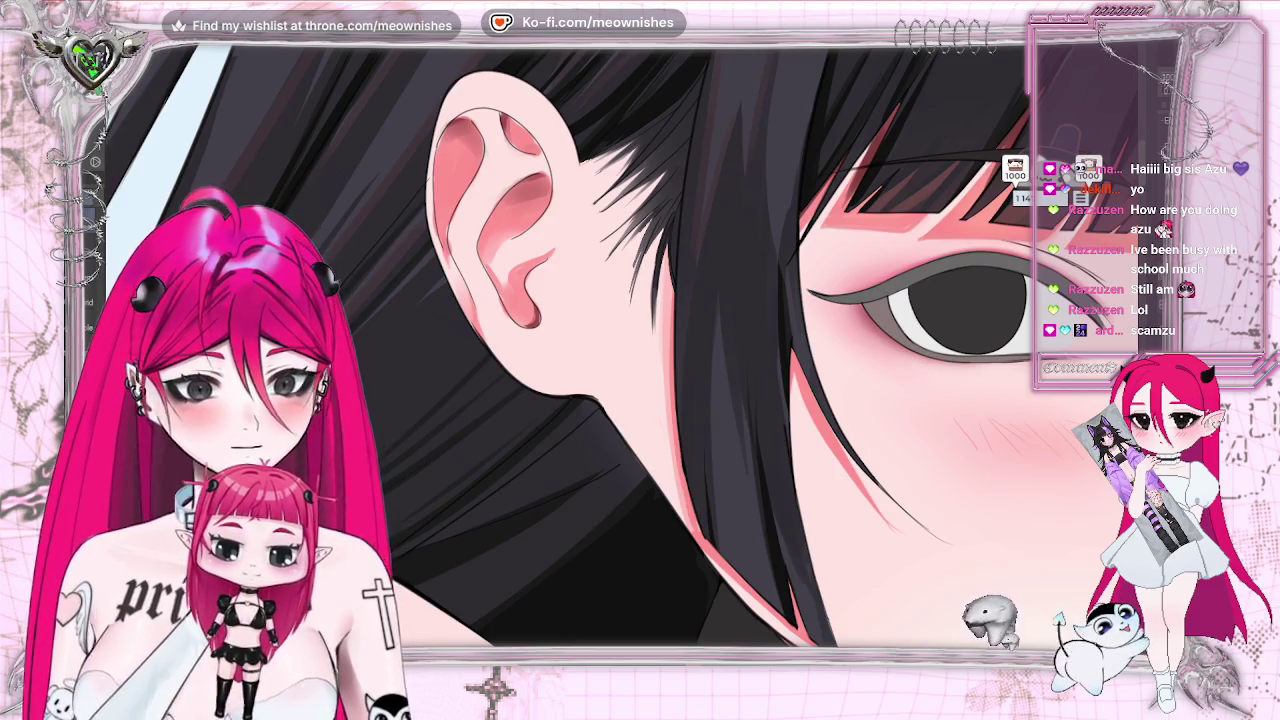
key("ctrl+0")
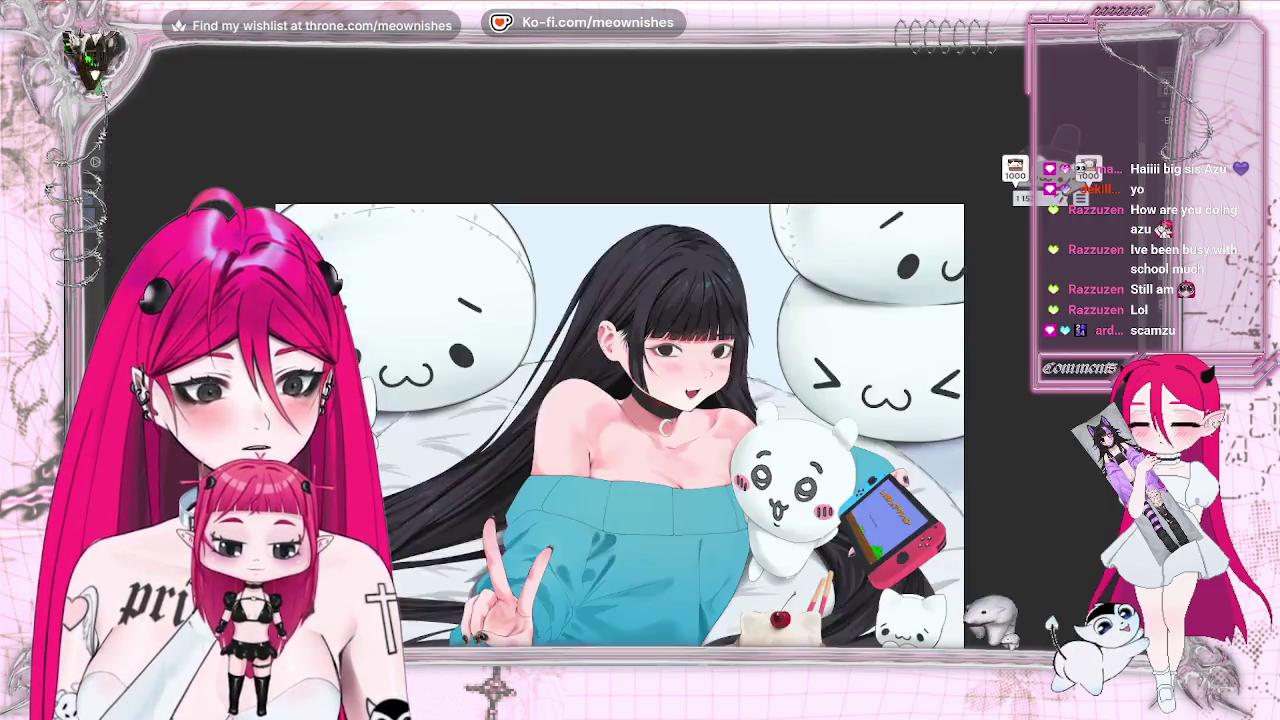
key("m")
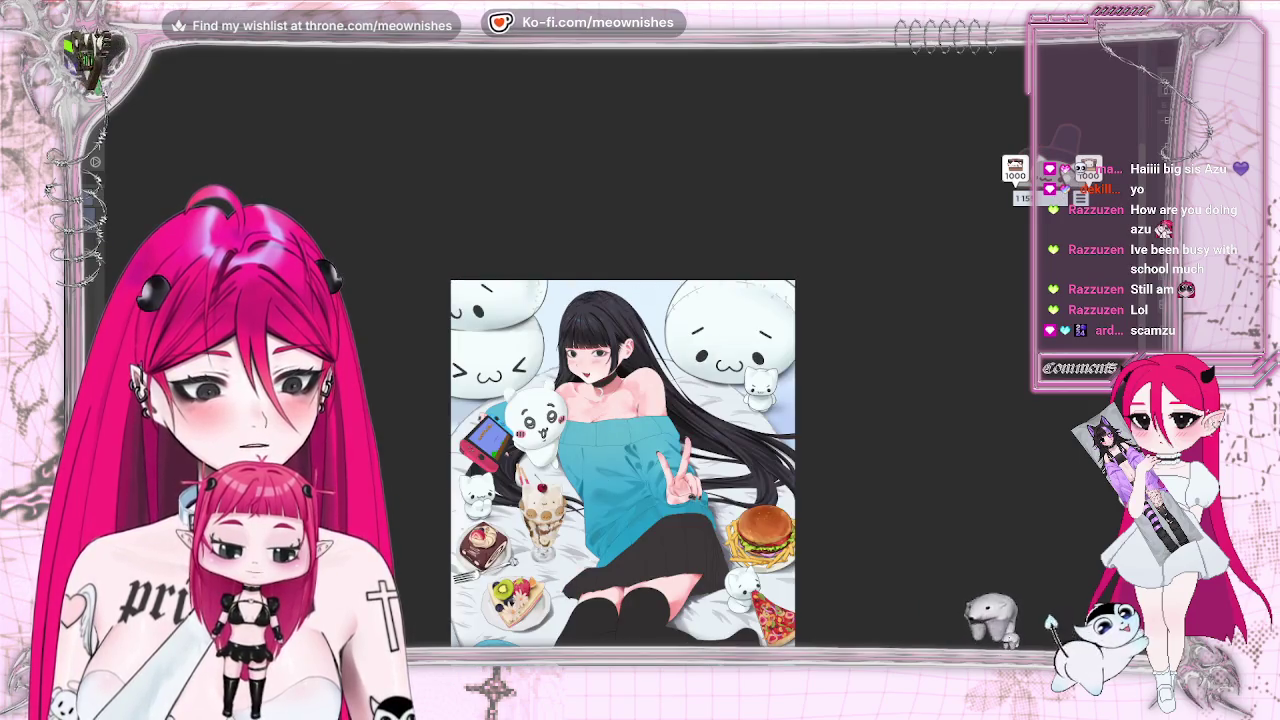
key("m")
key("ctrl+plus")
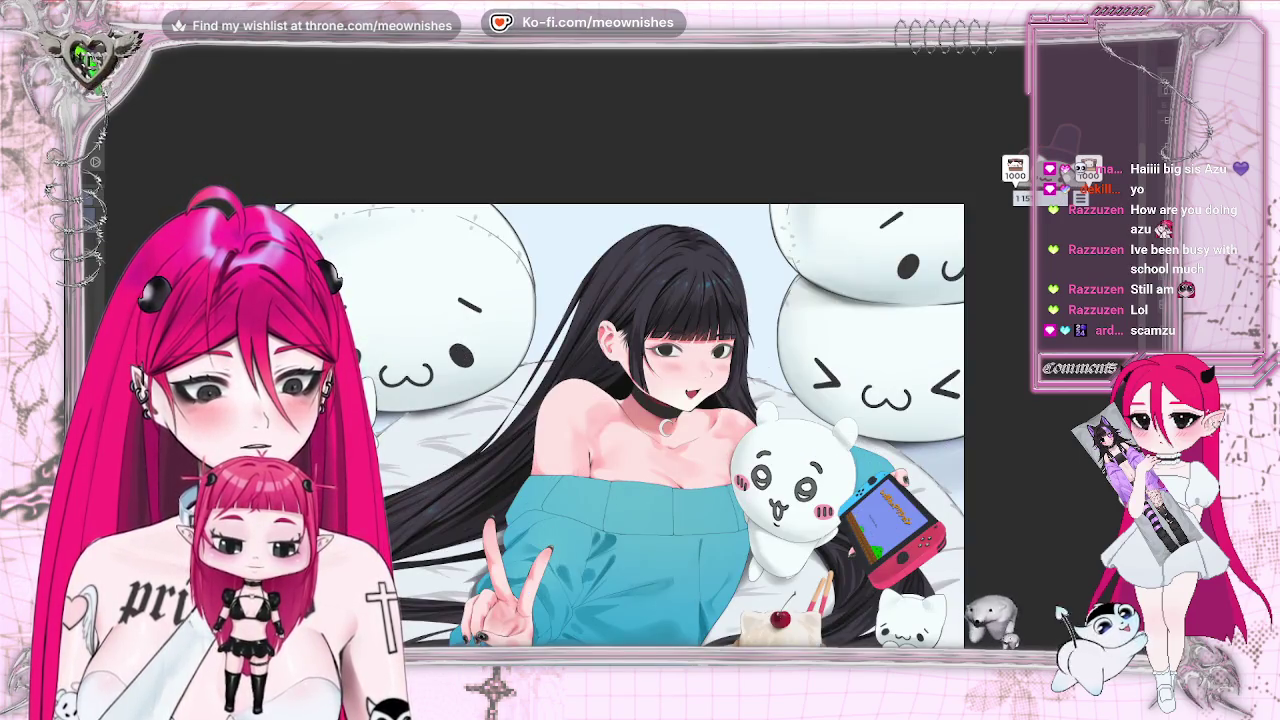
key("ctrl+plus")
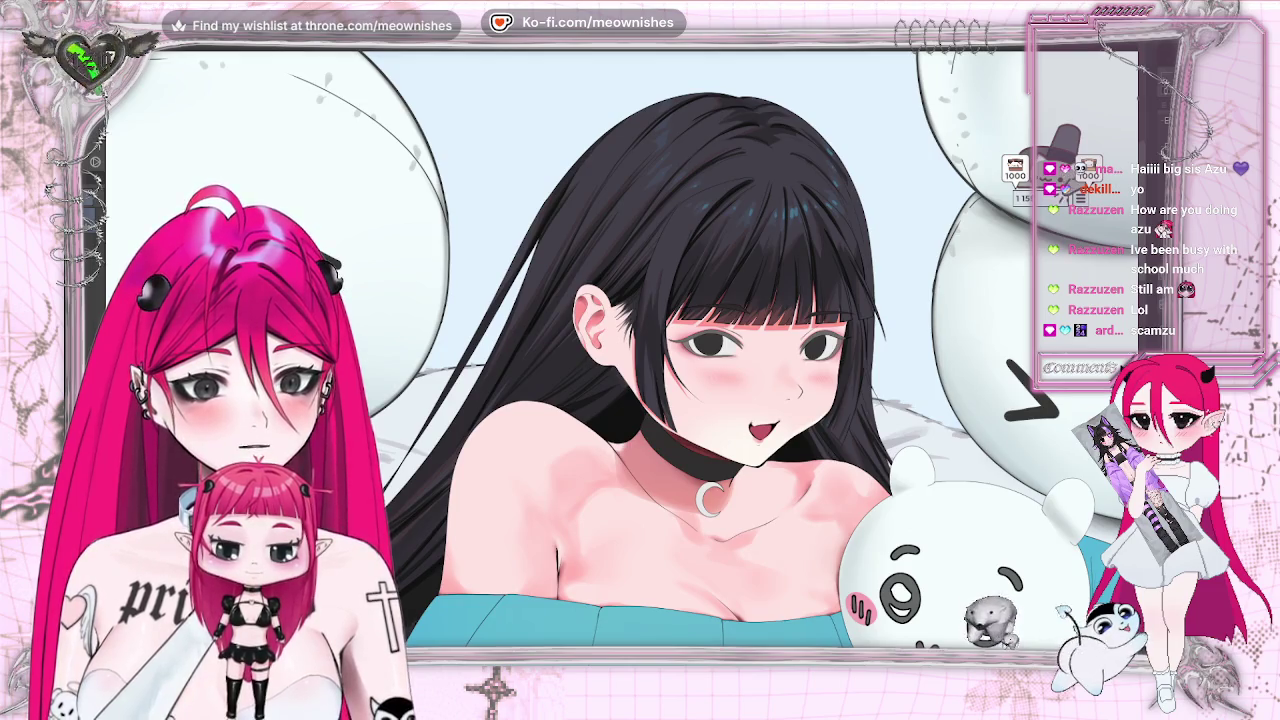
key("m")
key("m")
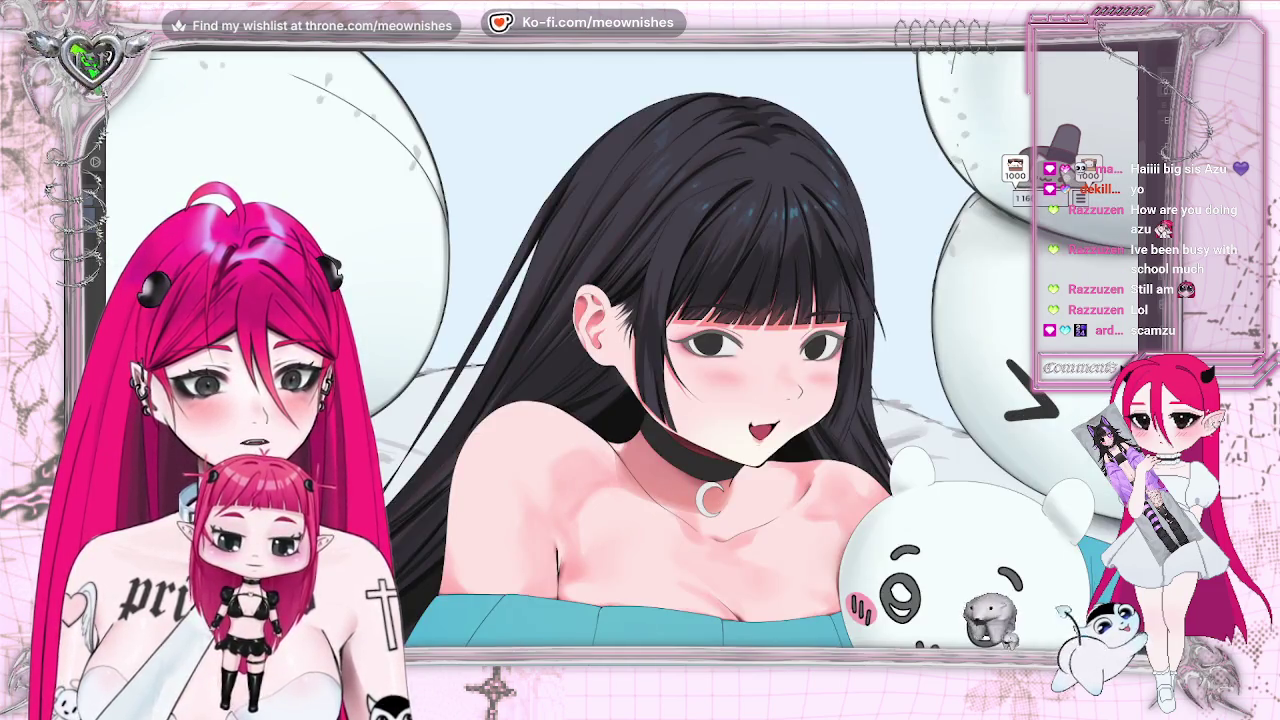
key("ctrl+0")
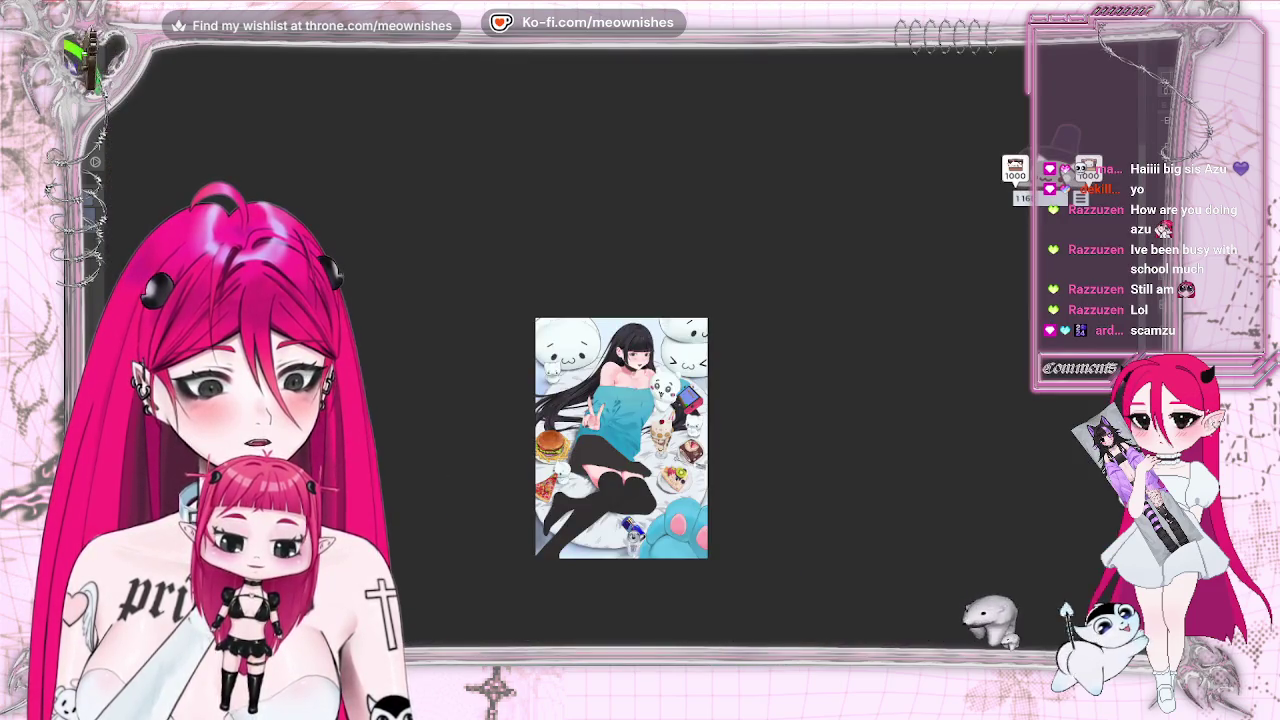
scroll(629, 354, "up", 5)
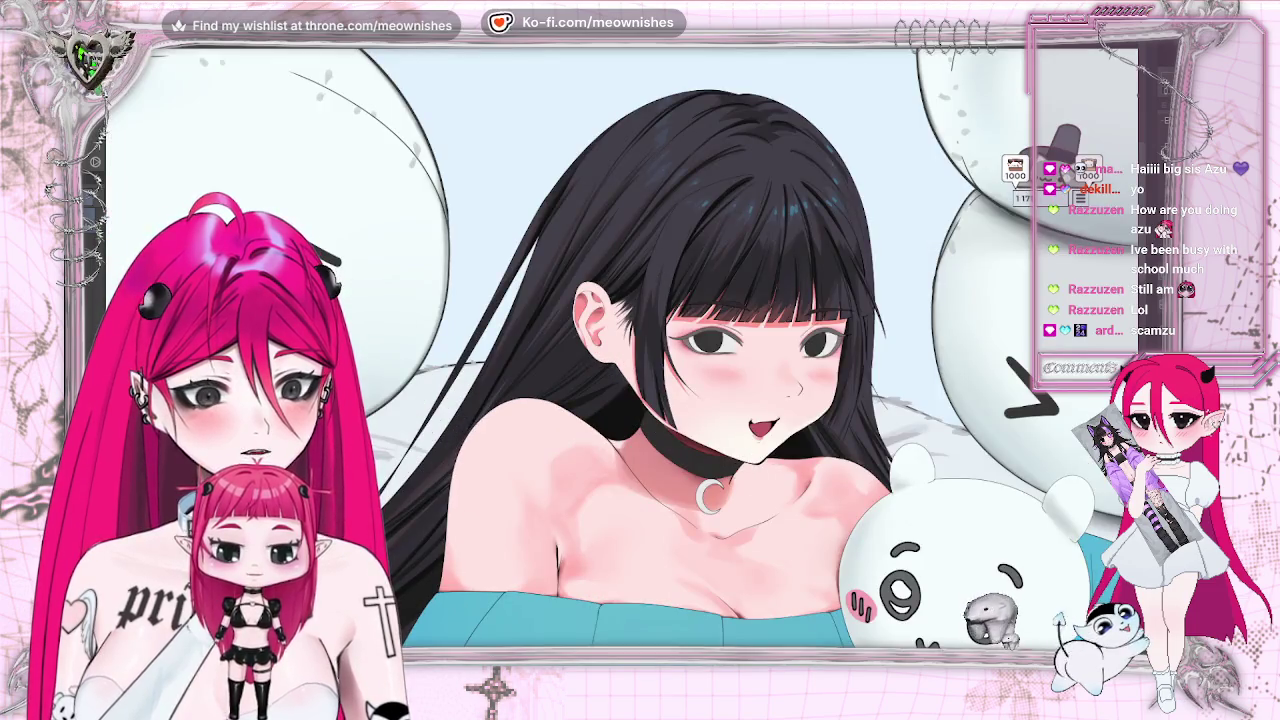
scroll(640, 345, "down", 2)
scroll(640, 345, "down", 1)
scroll(640, 345, "down", 3)
scroll(640, 345, "down", 2)
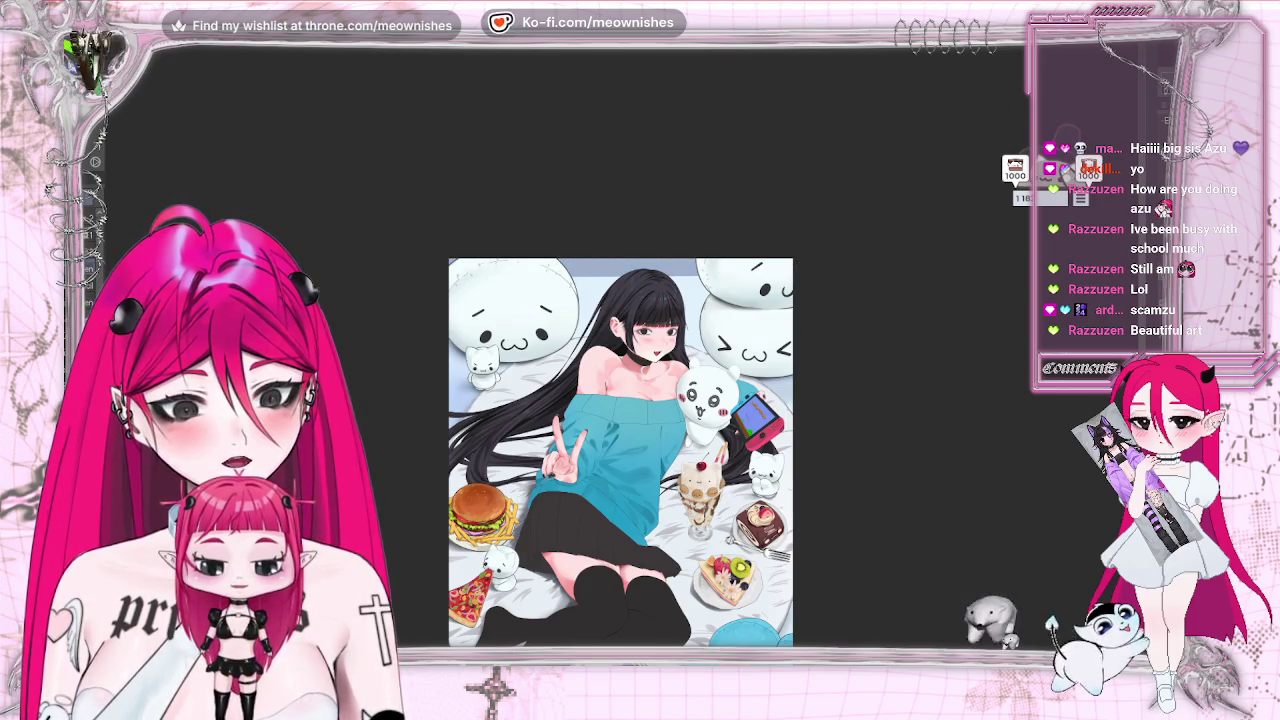
key("ctrl+minus")
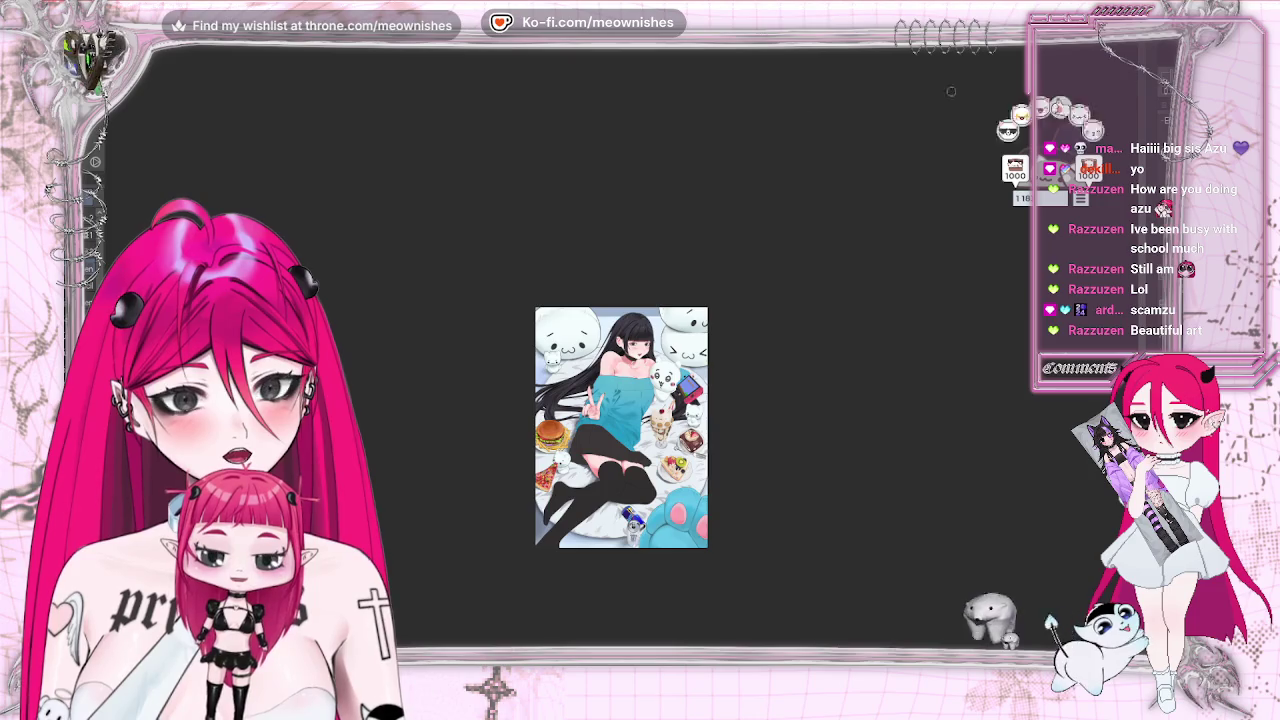
key("ctrl+plus")
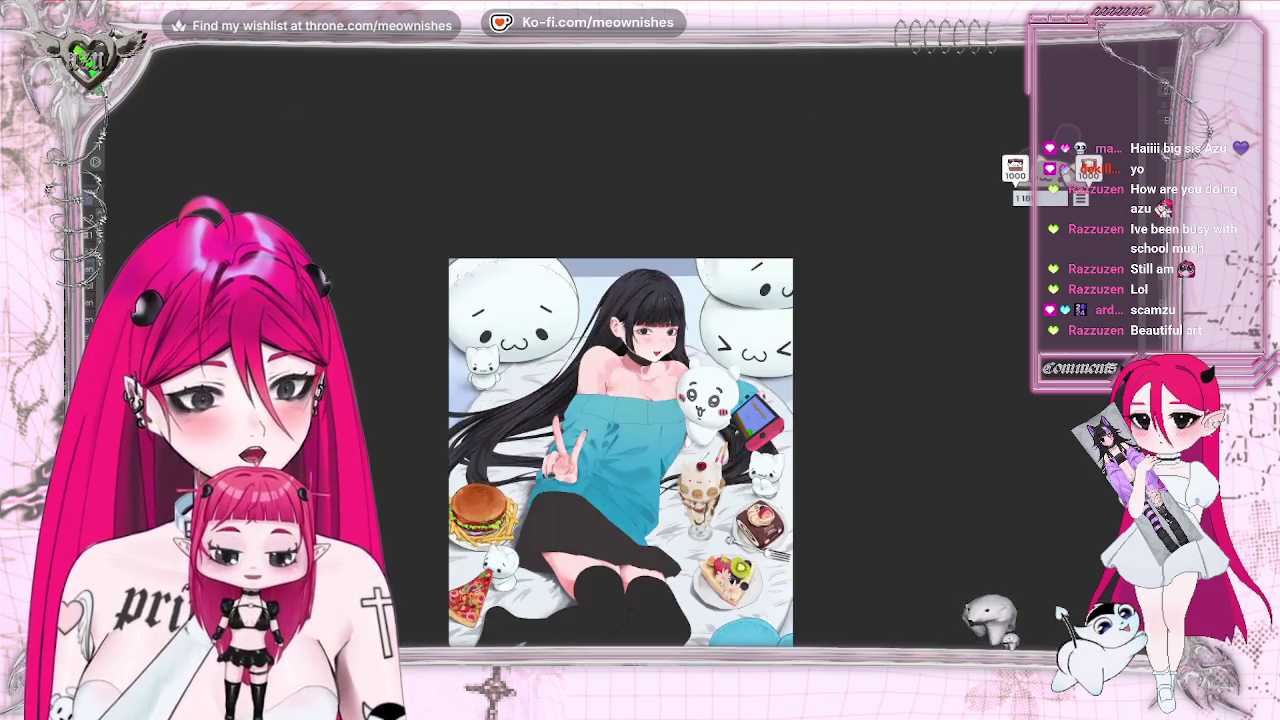
key("ctrl+plus")
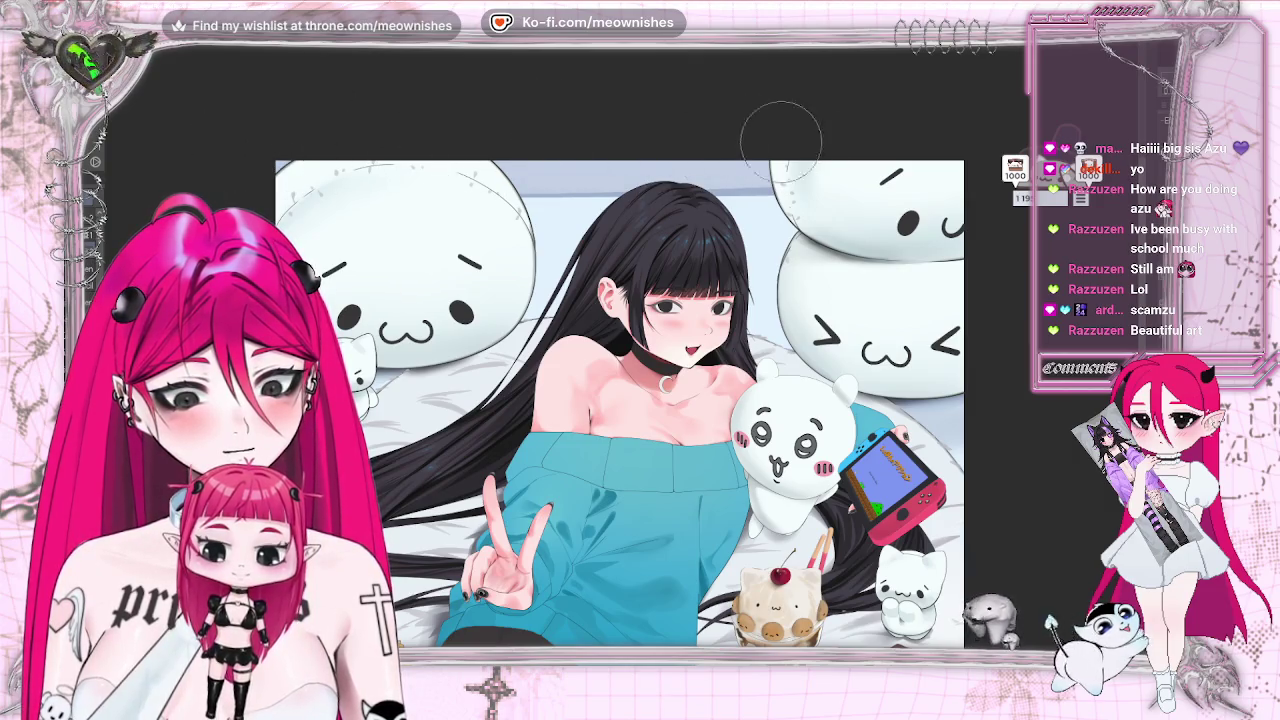
scroll(620, 400, "down", 3)
scroll(620, 400, "down", 3)
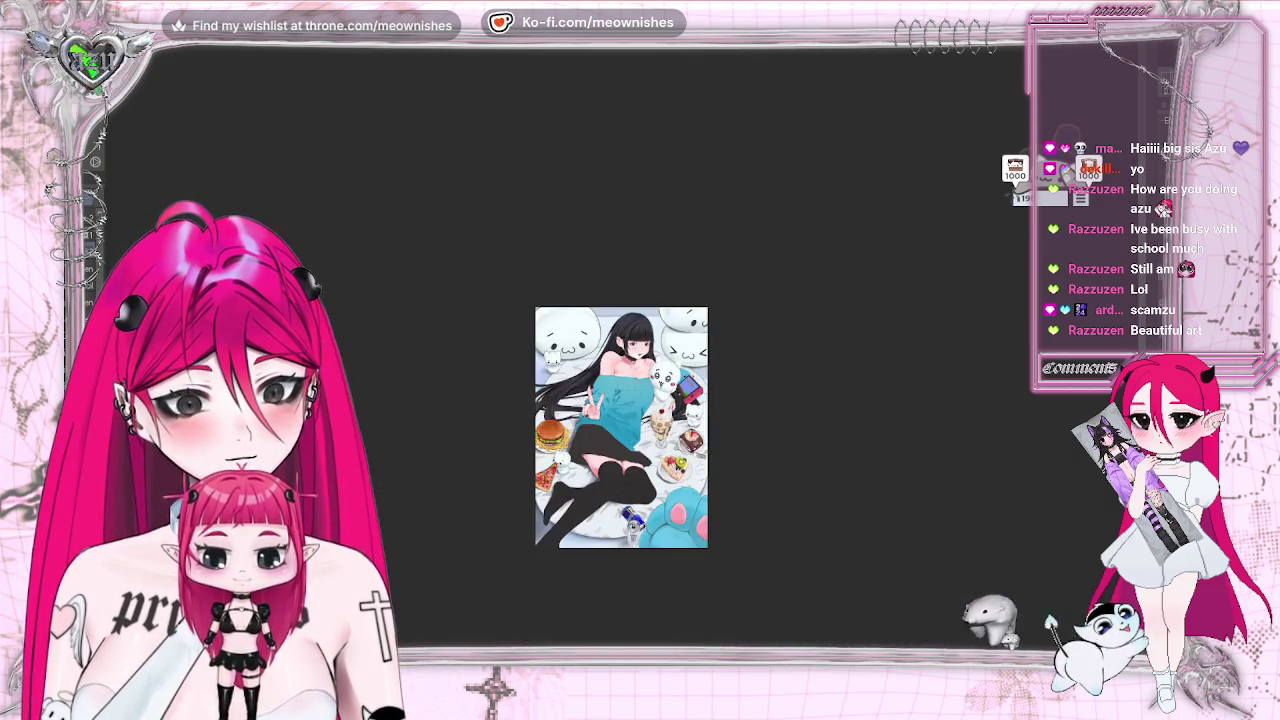
scroll(620, 427, "down", 2)
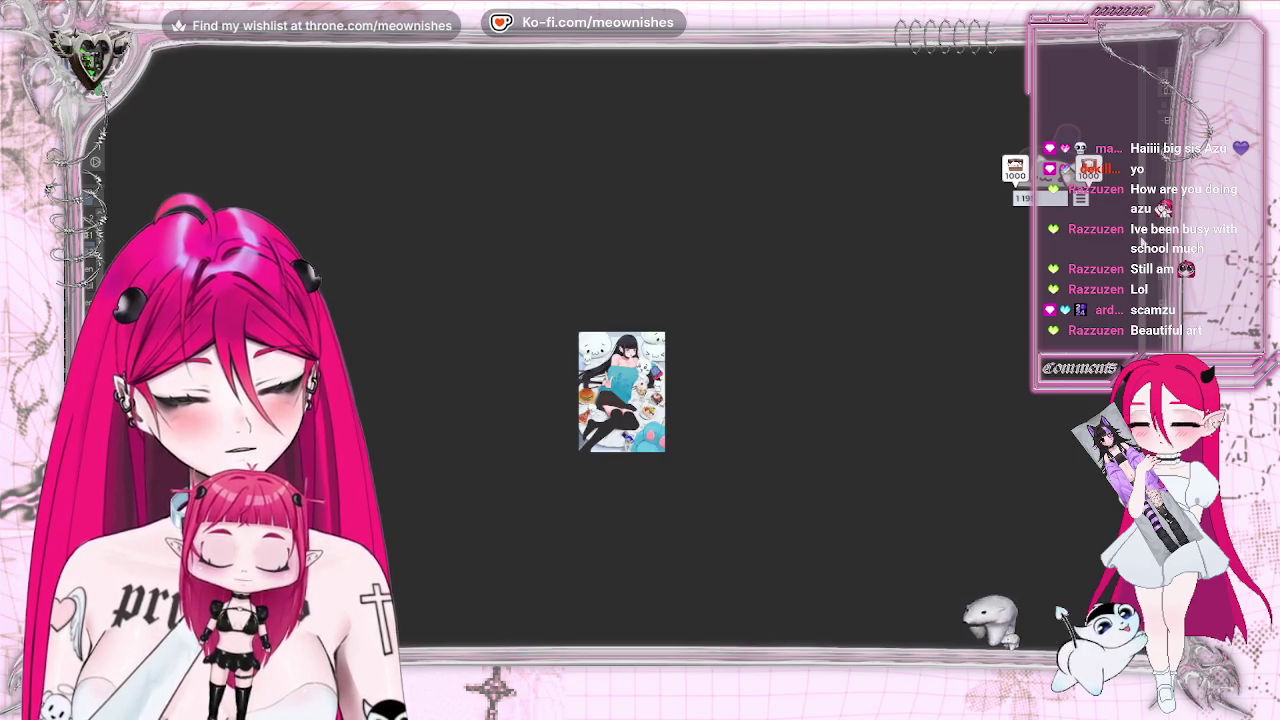
left_click_drag(621, 367, 621, 292)
scroll(621, 352, "up", 2)
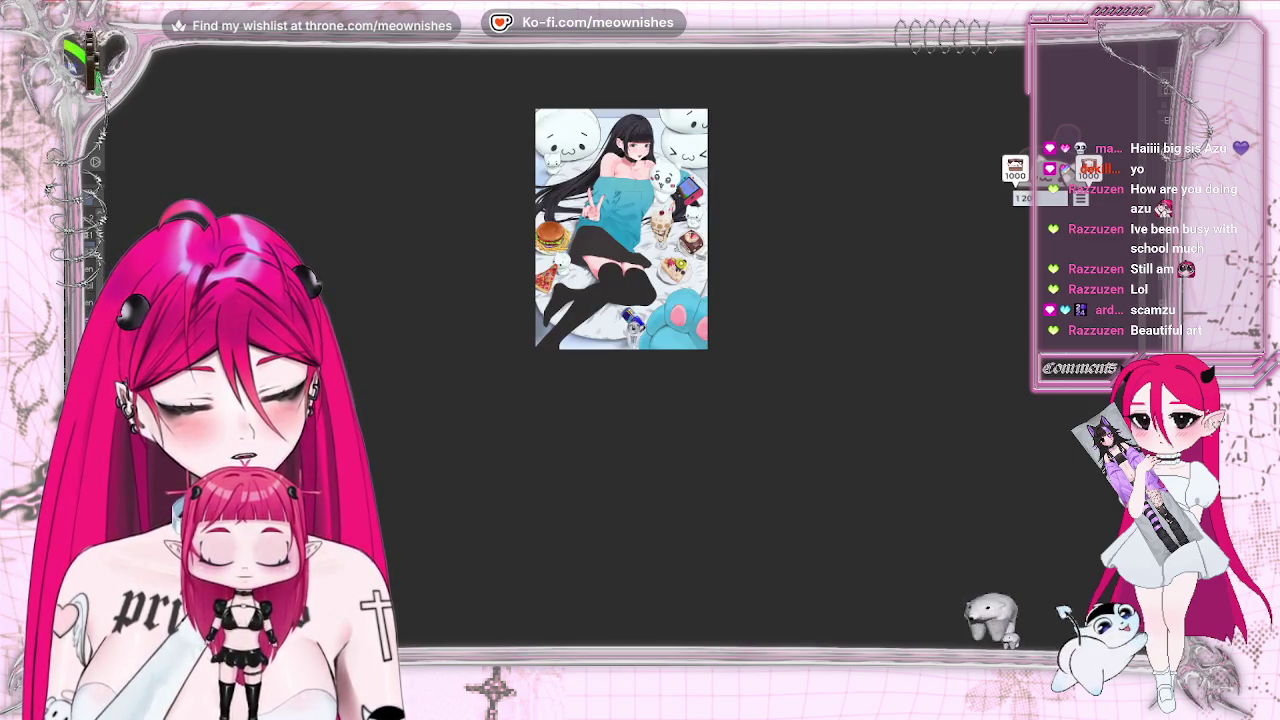
left_click_drag(621, 228, 621, 287)
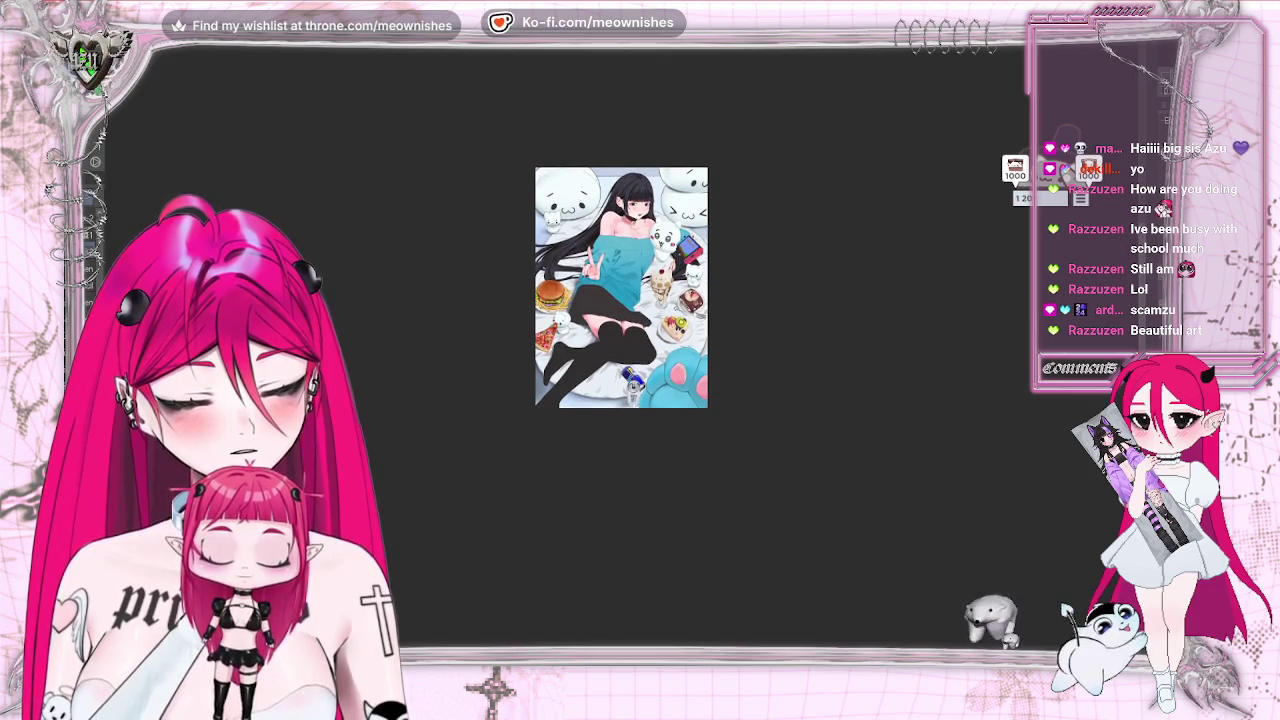
scroll(621, 288, "down", 2)
scroll(621, 288, "up", 2)
scroll(621, 288, "up", 1)
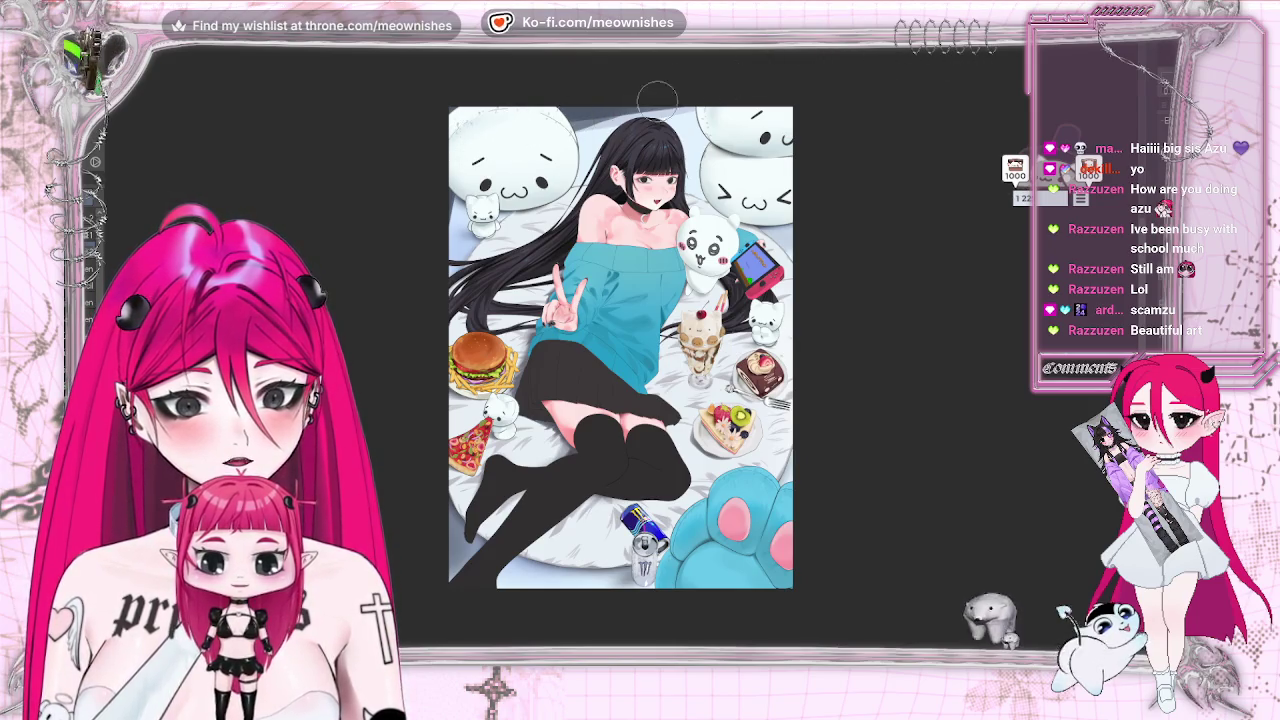
key("h")
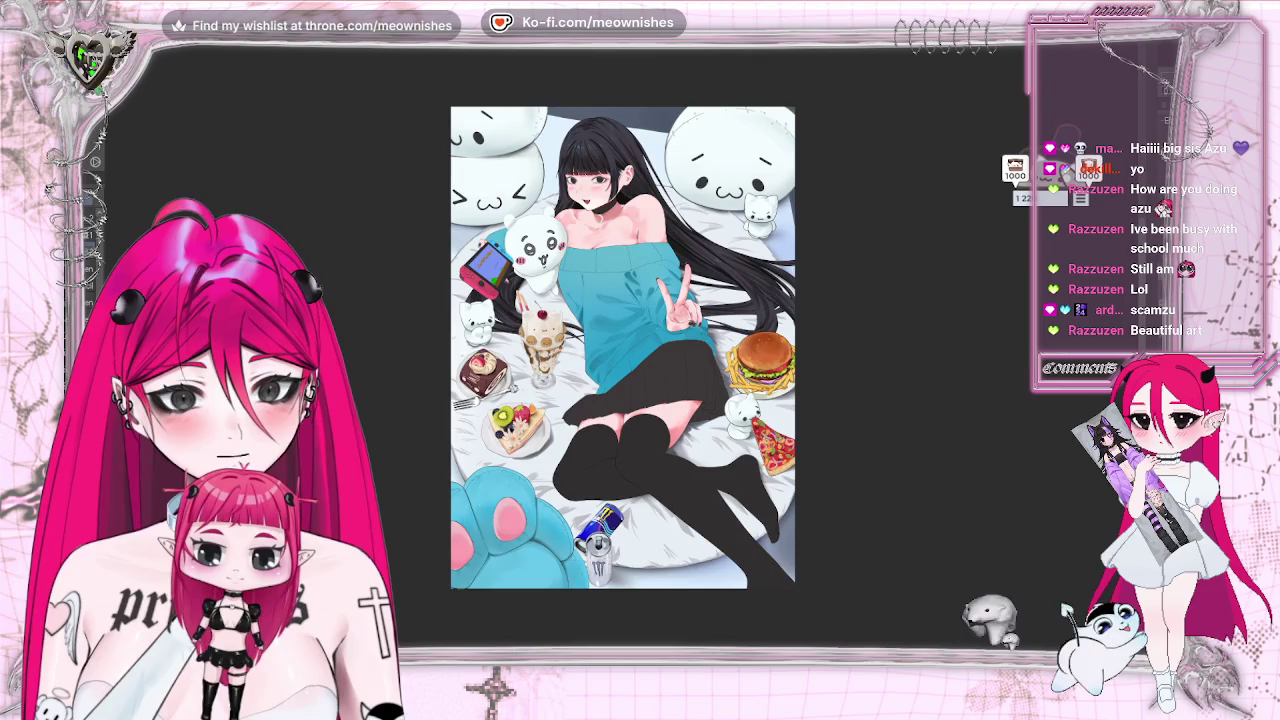
key("h")
key("minus")
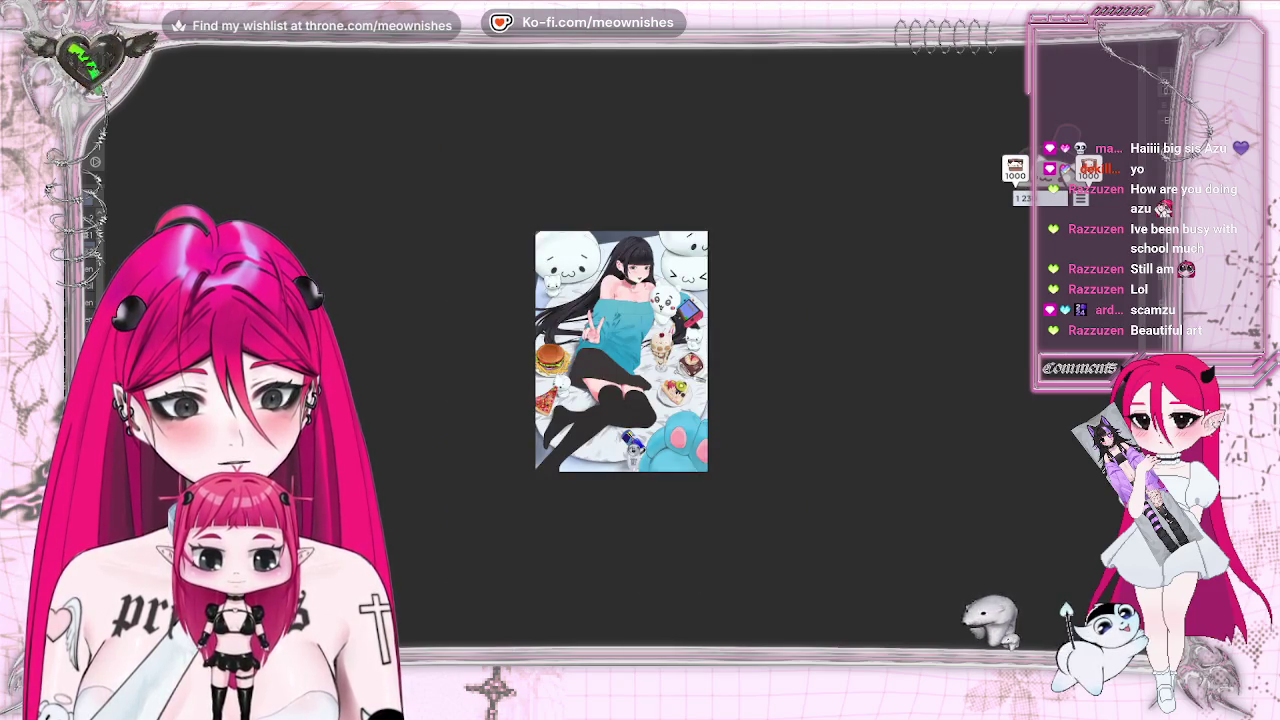
key("plus")
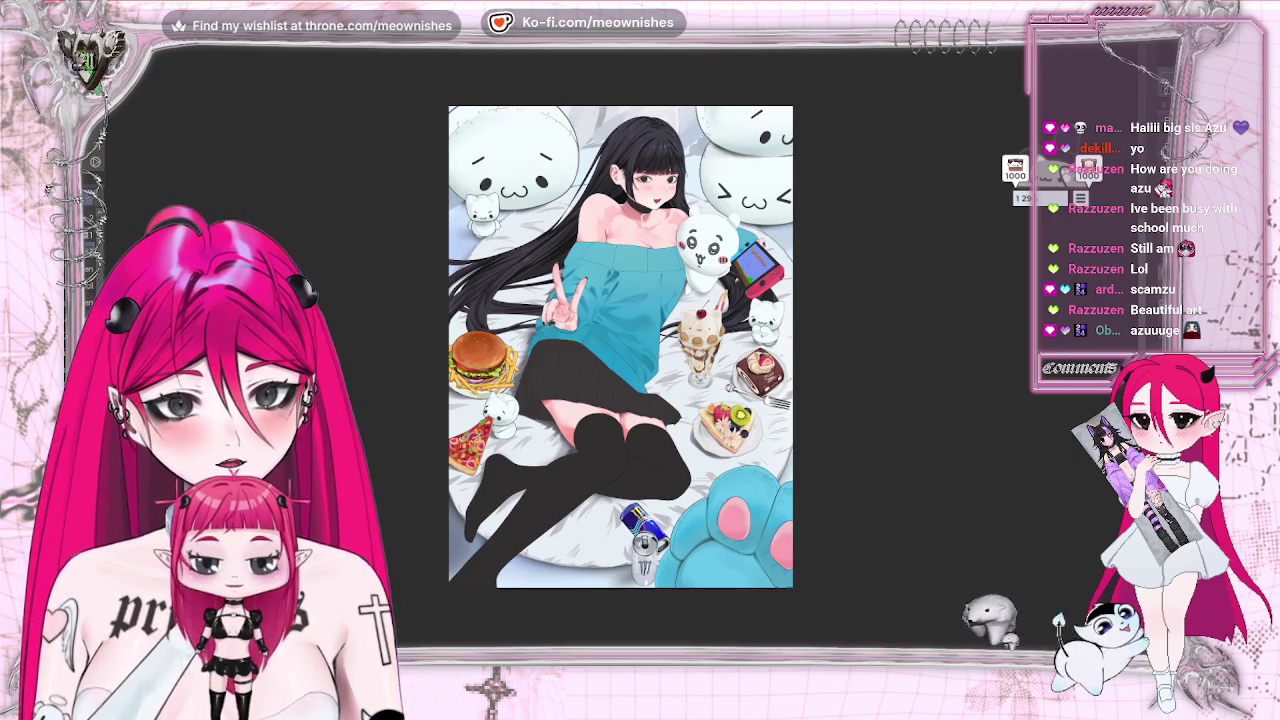
key("ctrl+minus")
key("ctrl+plus")
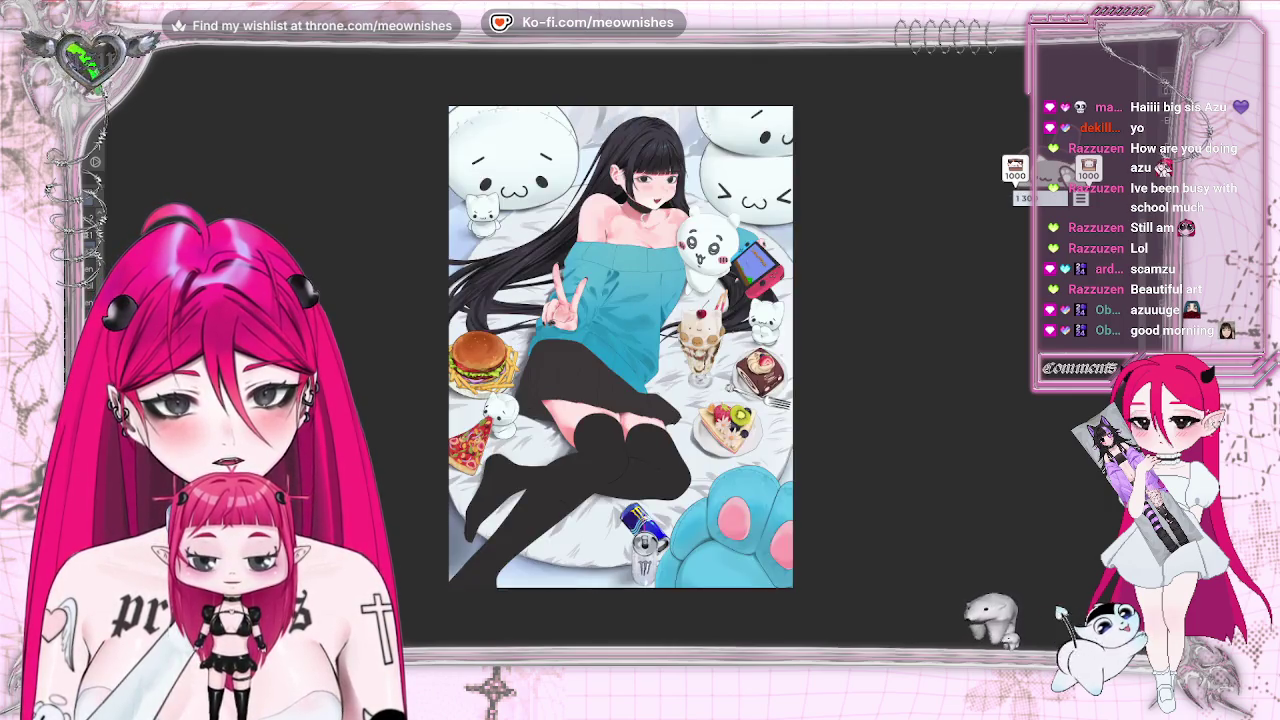
key("ctrl+plus")
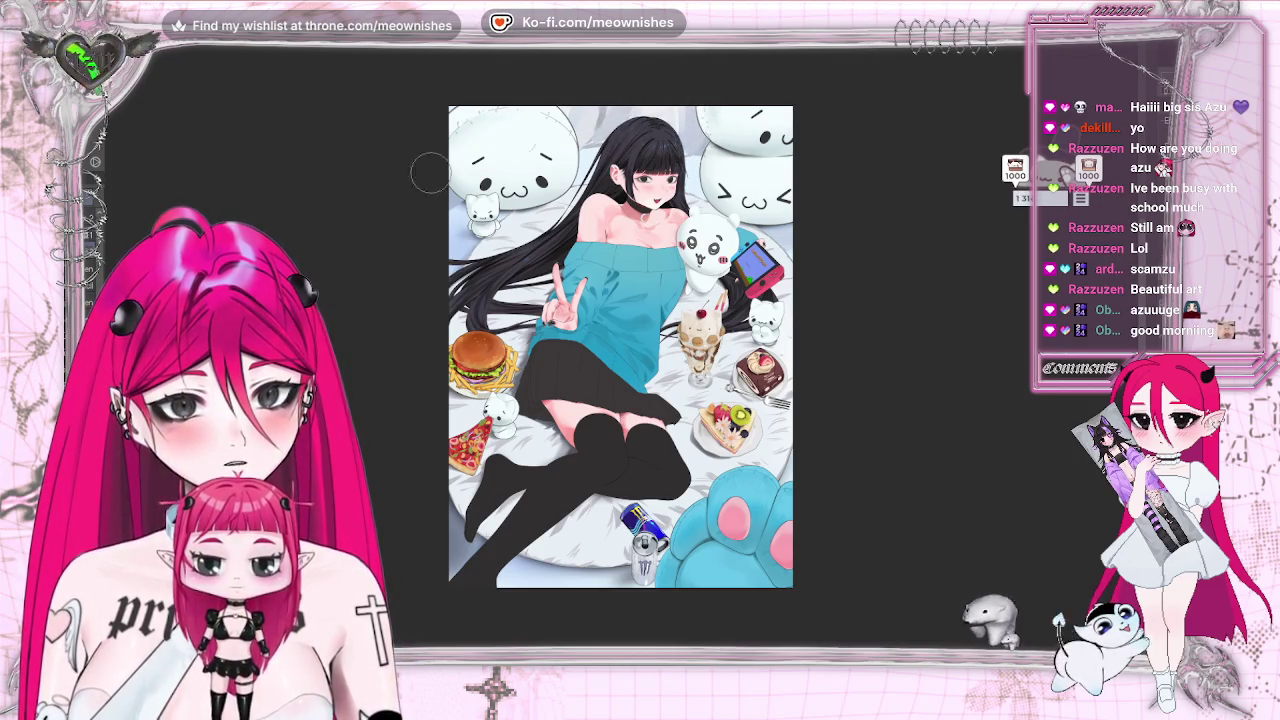
left_click(95, 35)
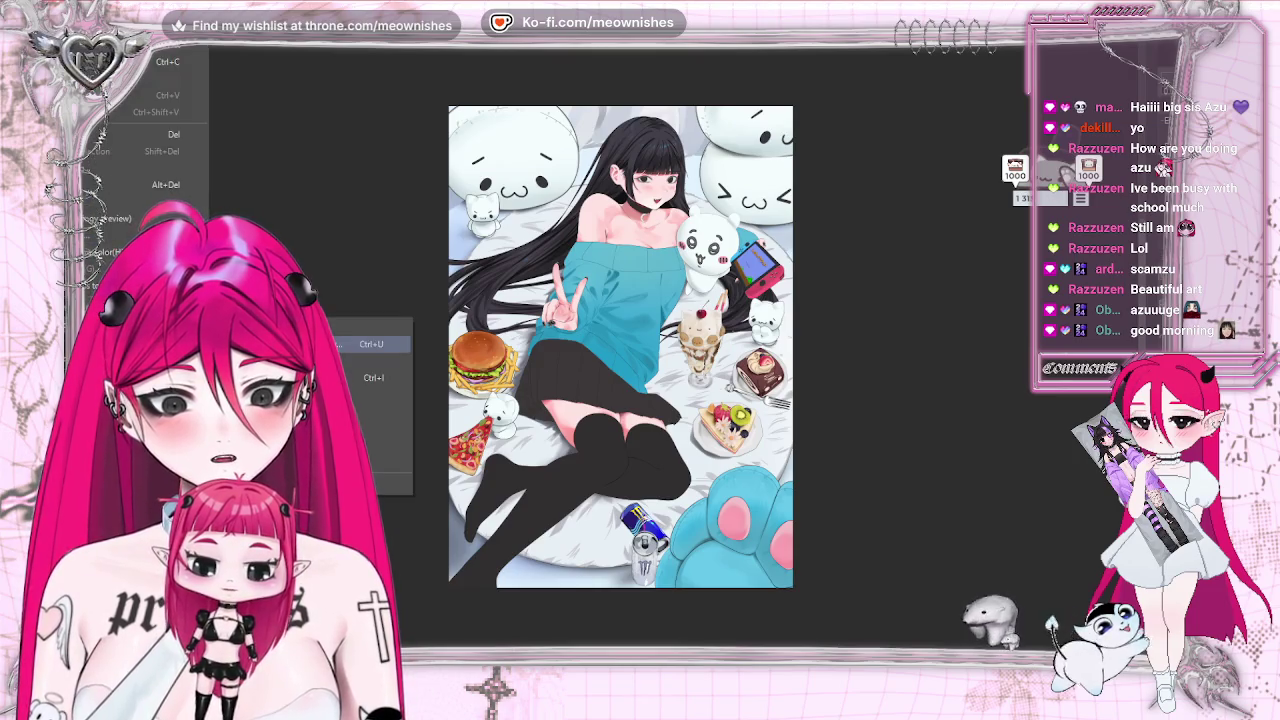
Shift the bed sheets at the edges toward lavender-purple via Hue/Saturation/Luminosity, previewing zoomed out.
left_click(381, 345)
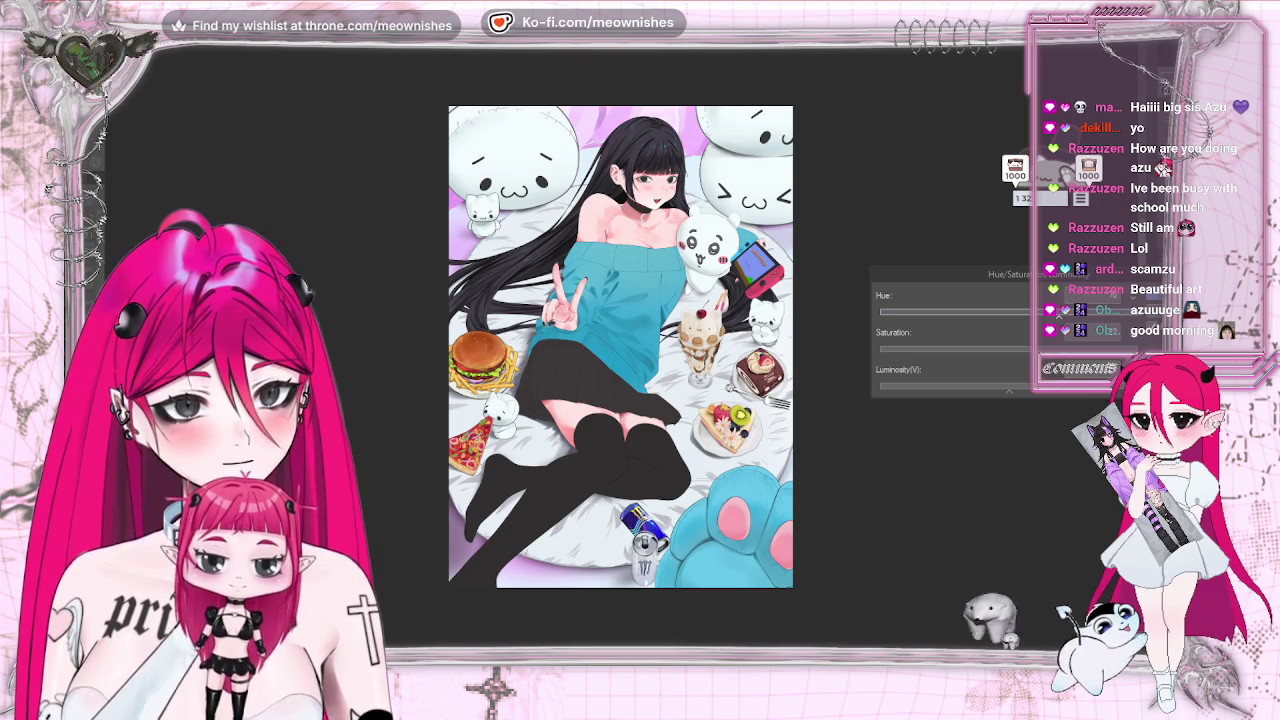
key("ctrl+minus")
key("ctrl+plus")
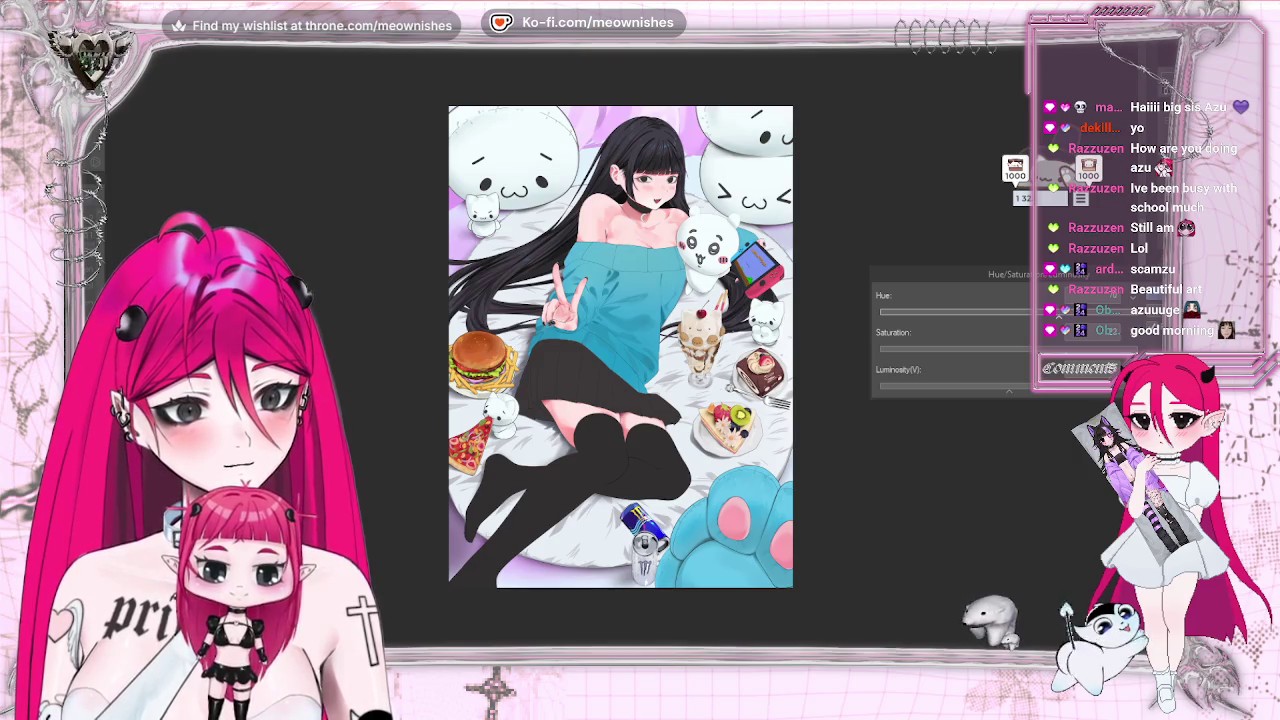
key("Escape")
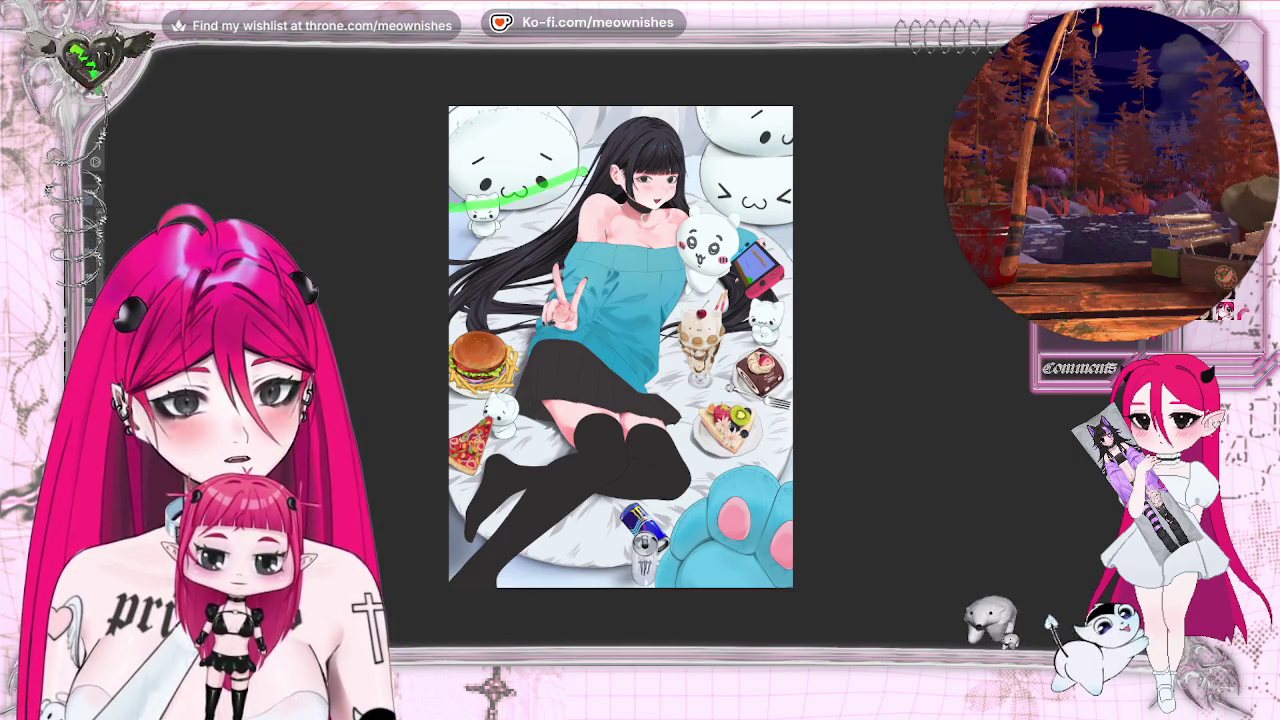
left_click_drag(455, 203, 500, 214)
key("ctrl+d")
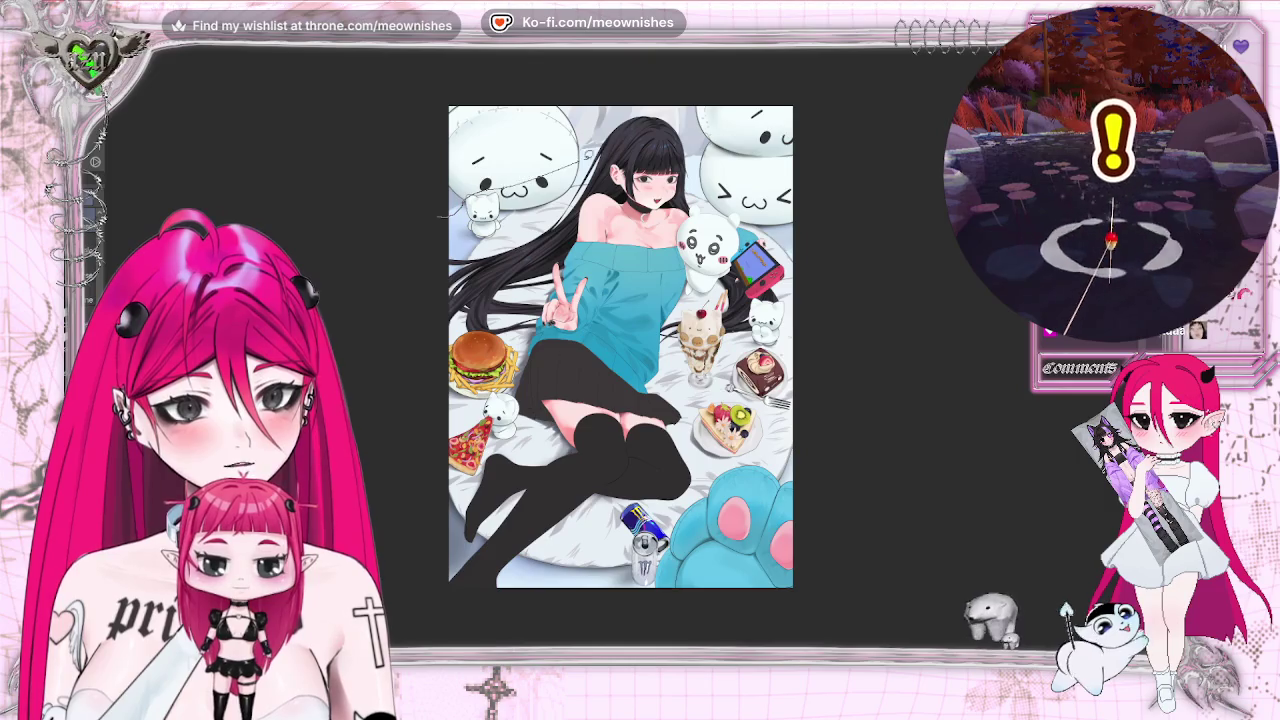
key("ctrl+a")
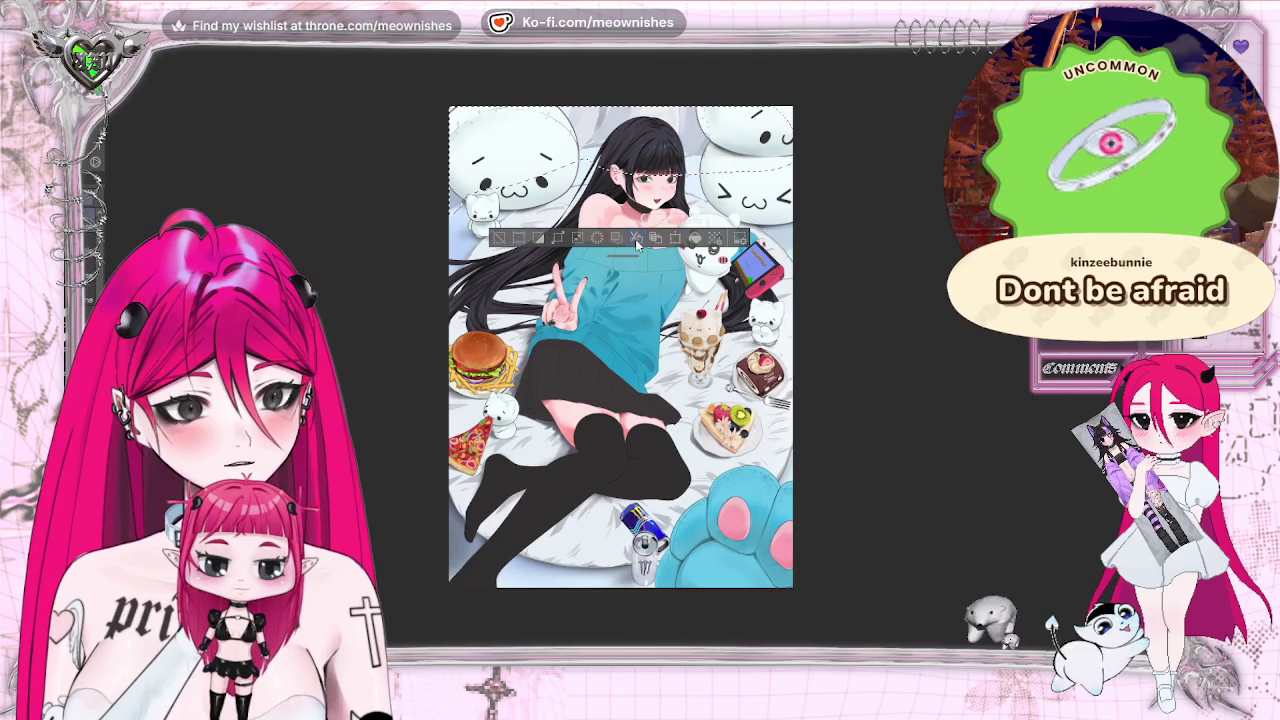
key("ctrl+d")
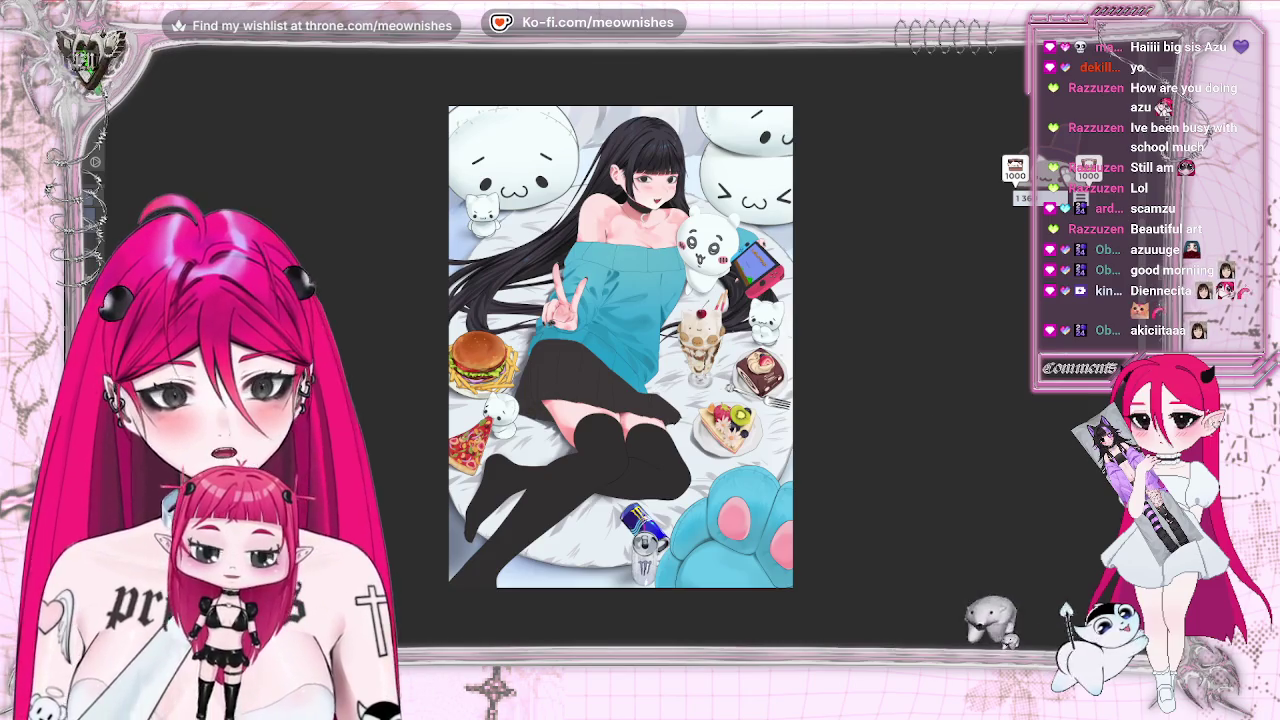
Tint the backdrop behind the big plushies pink via Hue/Saturation/Luminosity, comparing zoomed out.
key("alt+e")
left_click(370, 360)
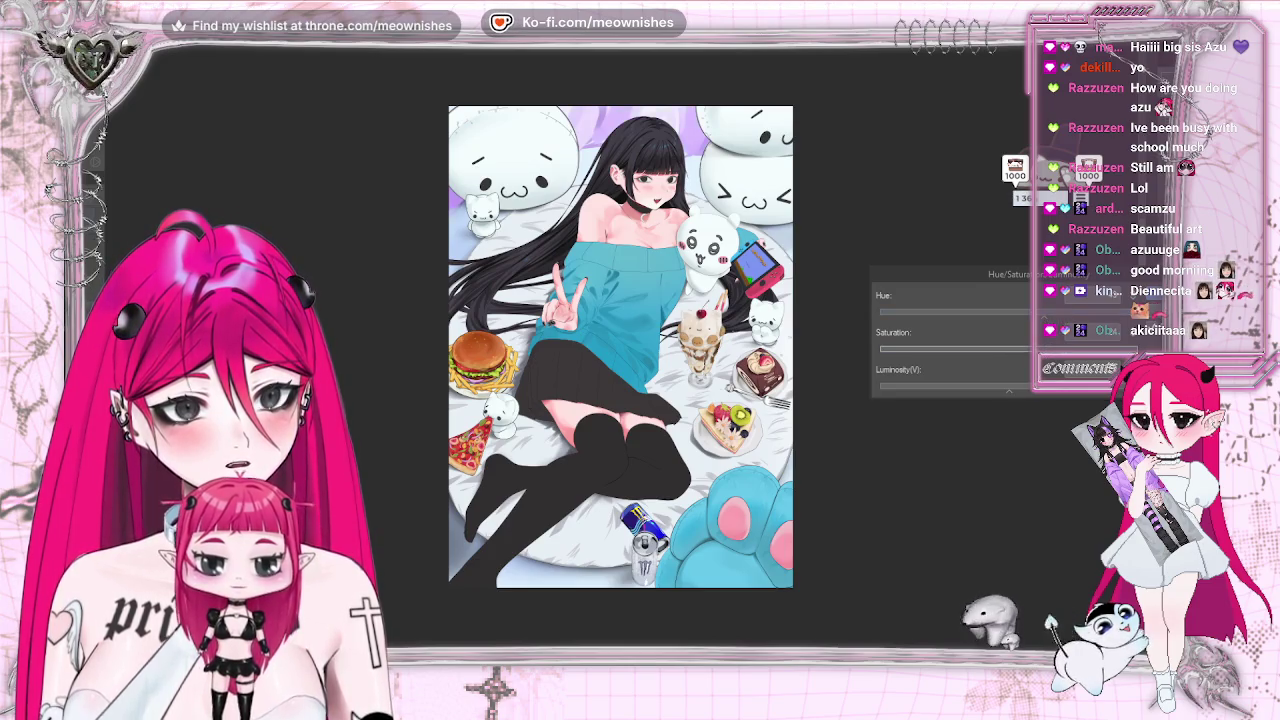
key("ctrl+minus")
key("ctrl+minus")
key("ctrl+minus")
key("ctrl+plus")
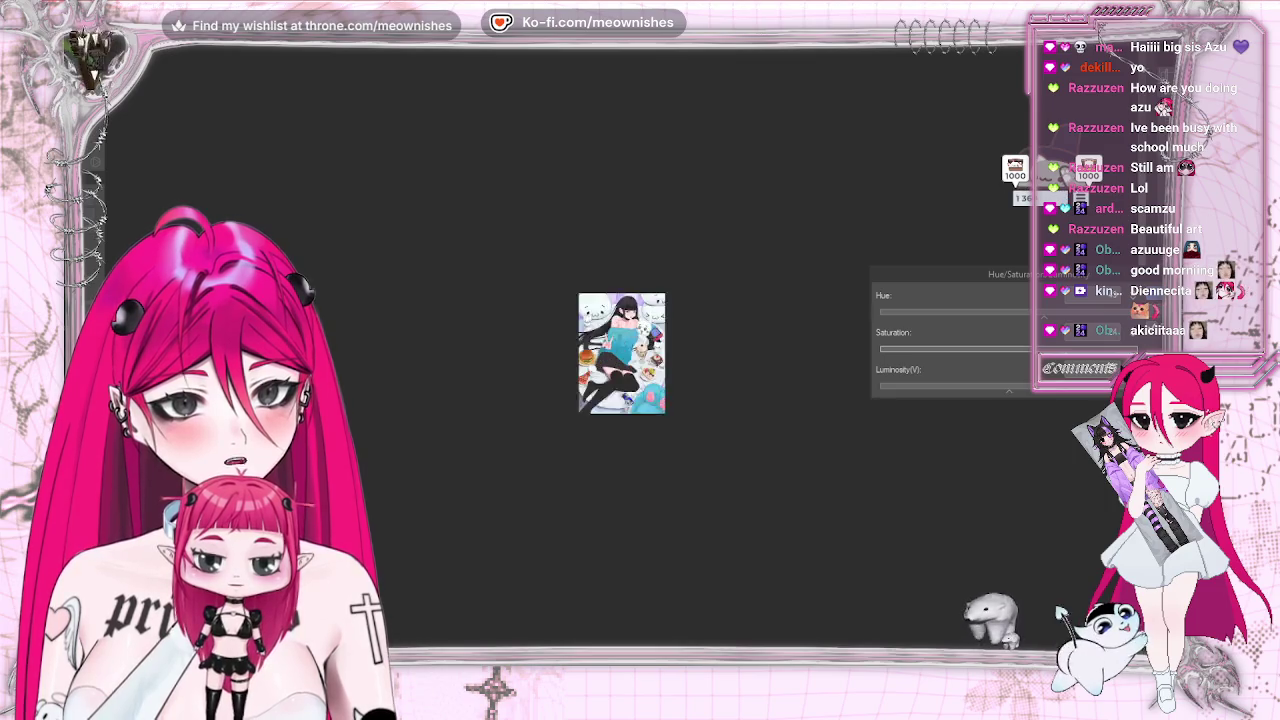
key("ctrl+plus")
key("ctrl+plus")
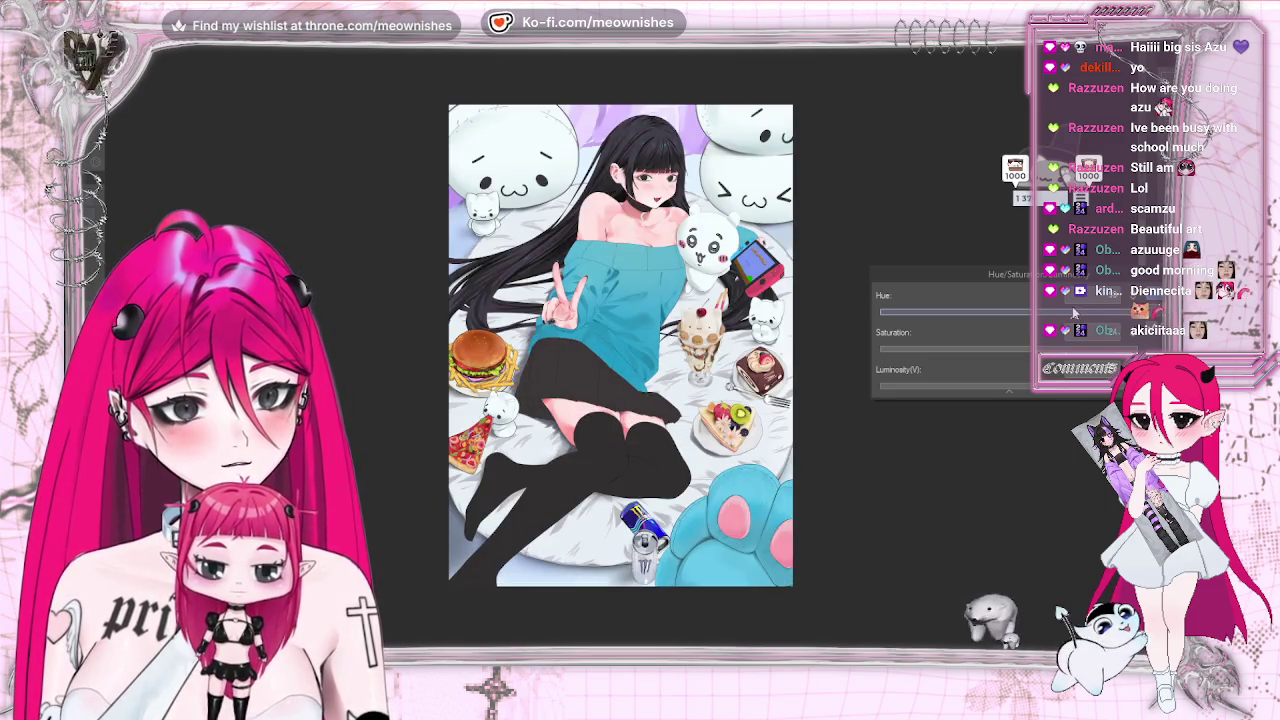
key("ctrl+minus")
key("ctrl+minus")
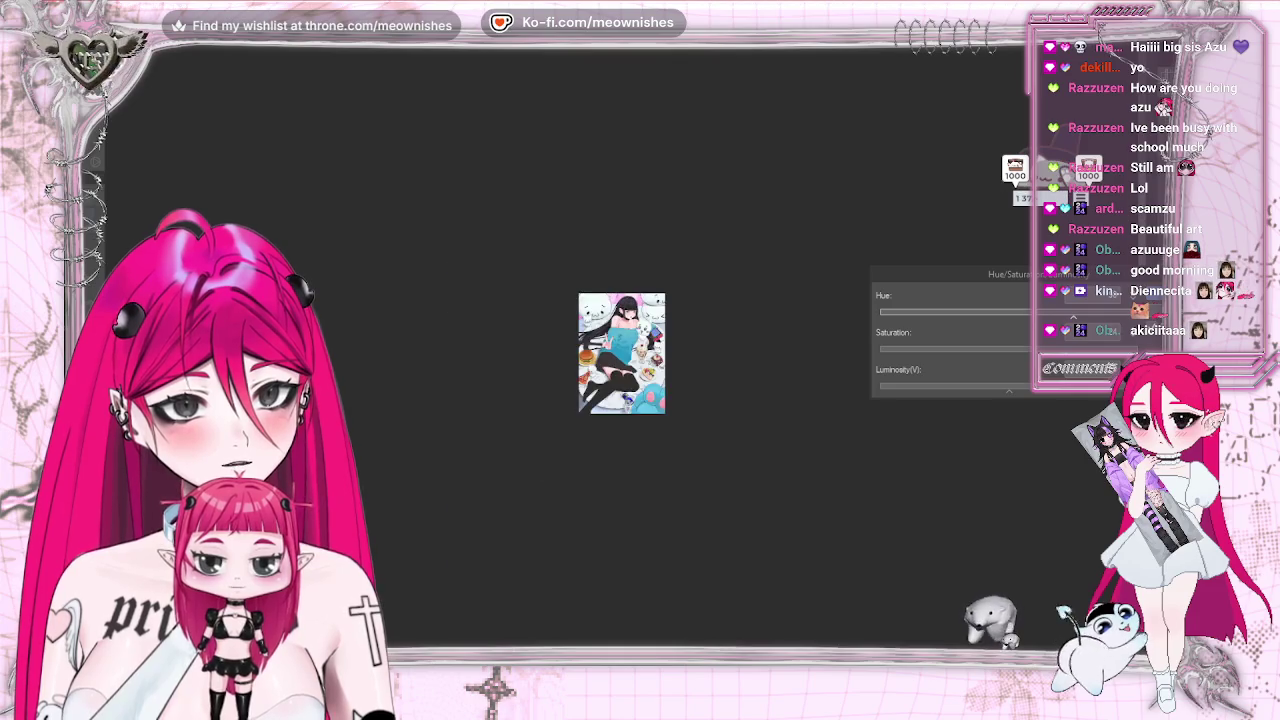
key("ctrl+plus")
key("ctrl+plus")
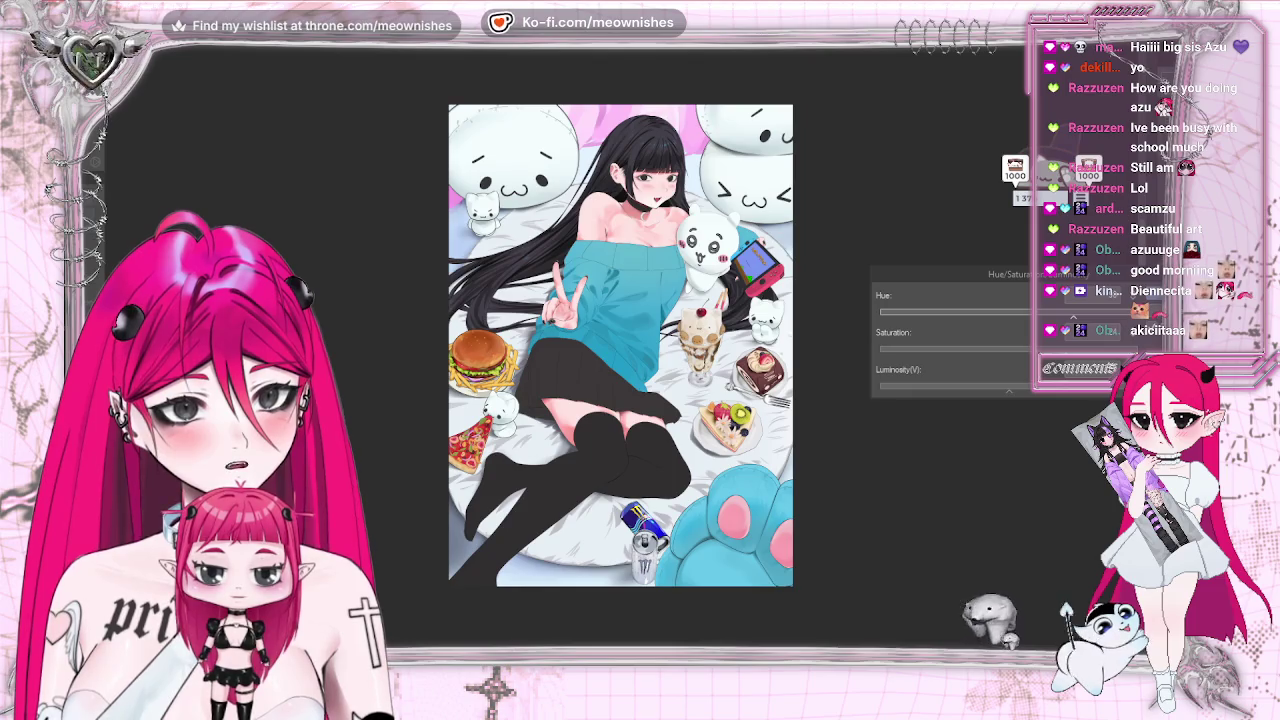
key("Escape")
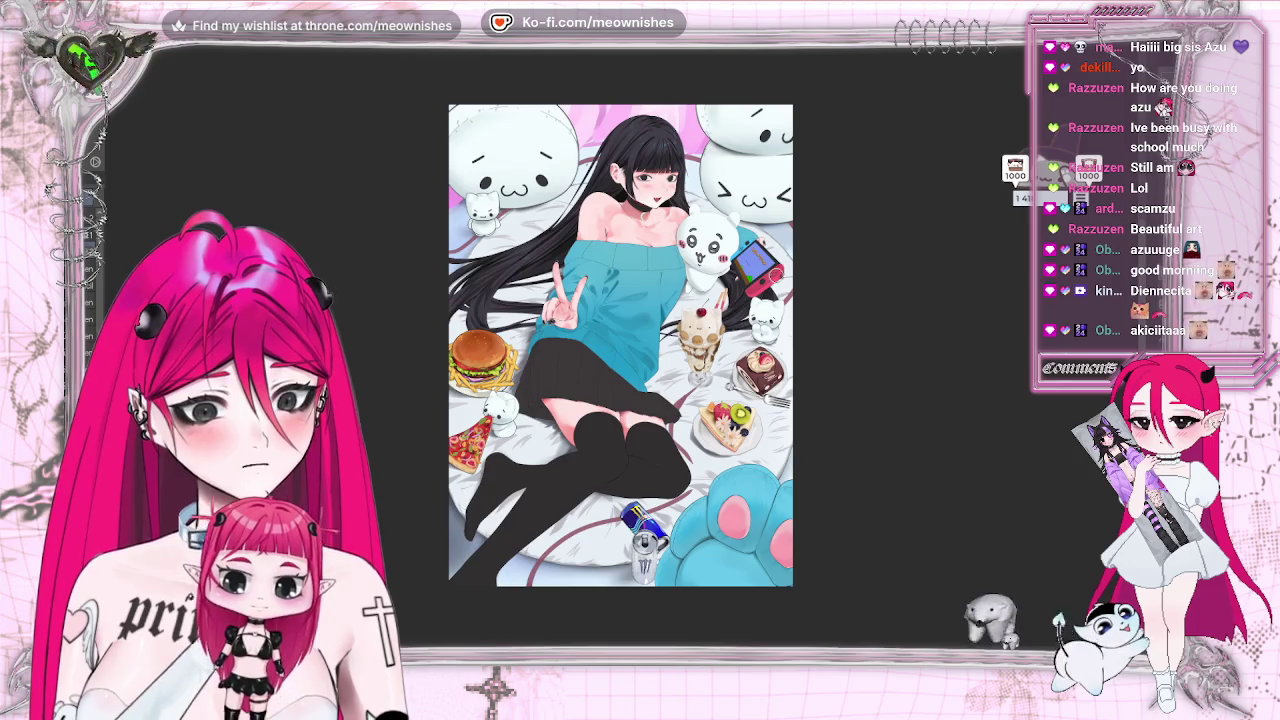
key("ctrl+minus")
key("ctrl+alt+0")
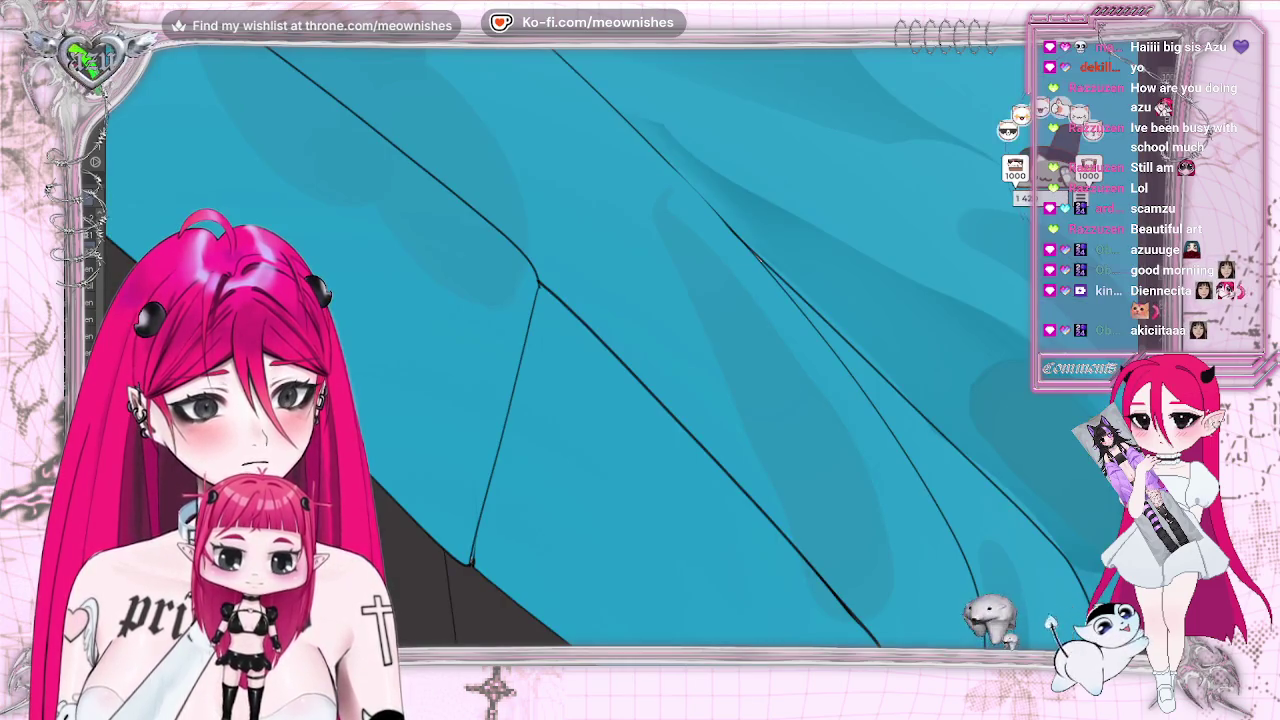
key("ctrl+0")
key("ctrl+minus")
key("ctrl+plus")
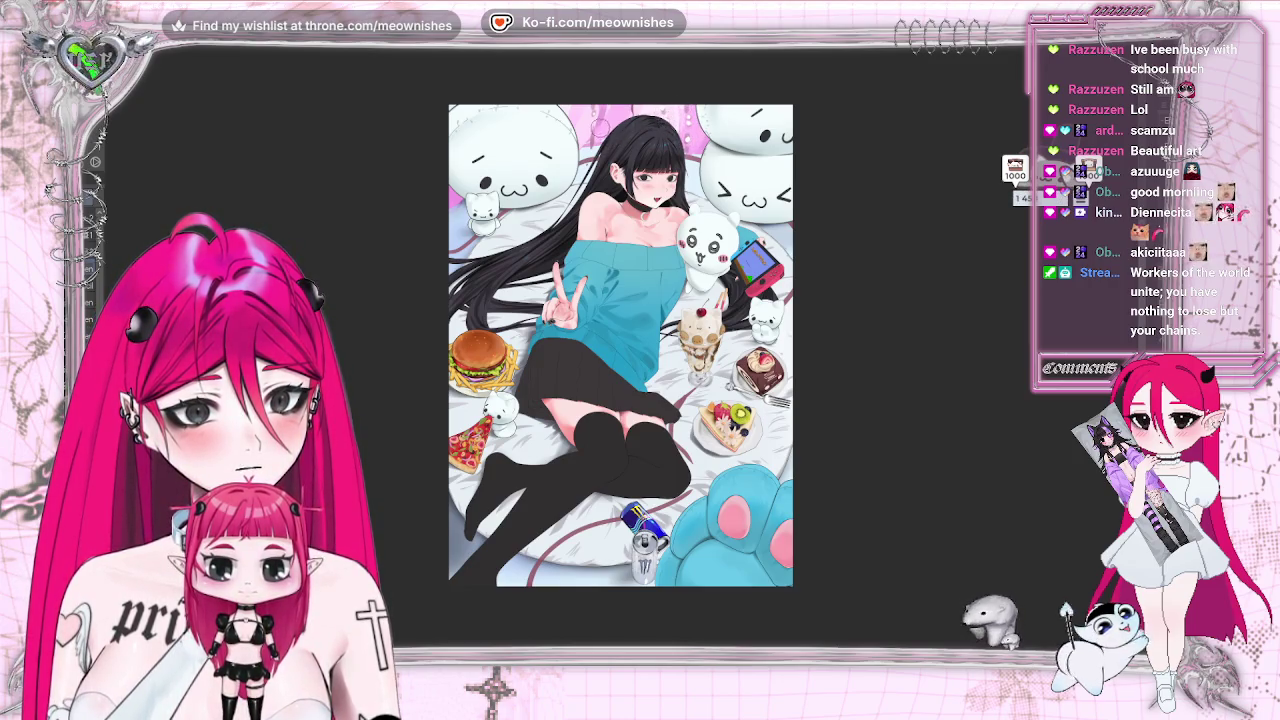
key("ctrl+minus")
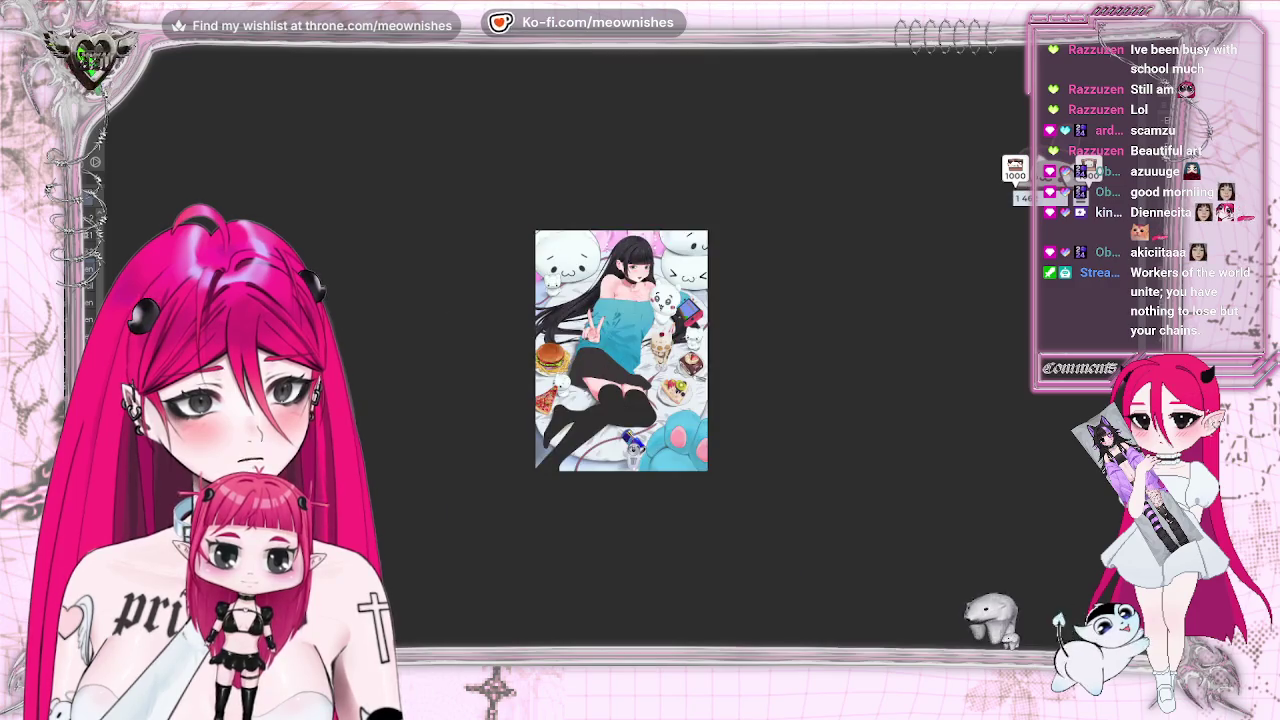
key("ctrl+minus")
key("ctrl+plus")
key("ctrl+plus")
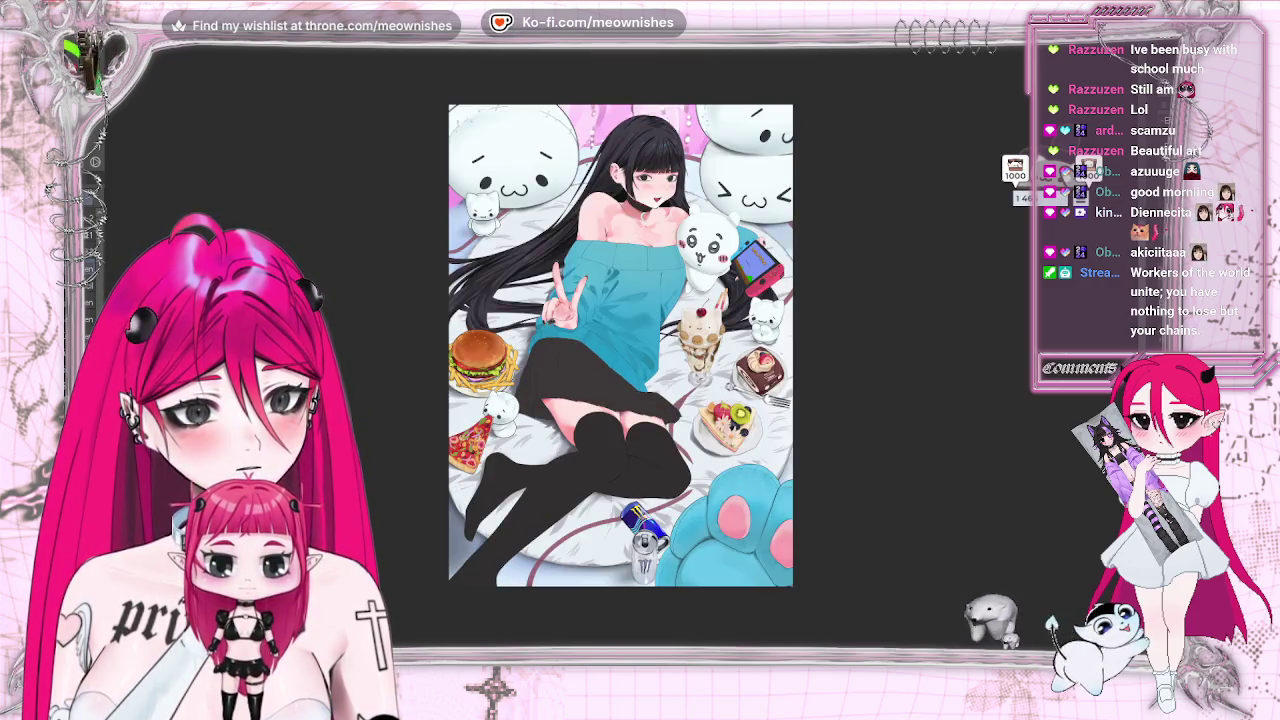
key("m")
key("m")
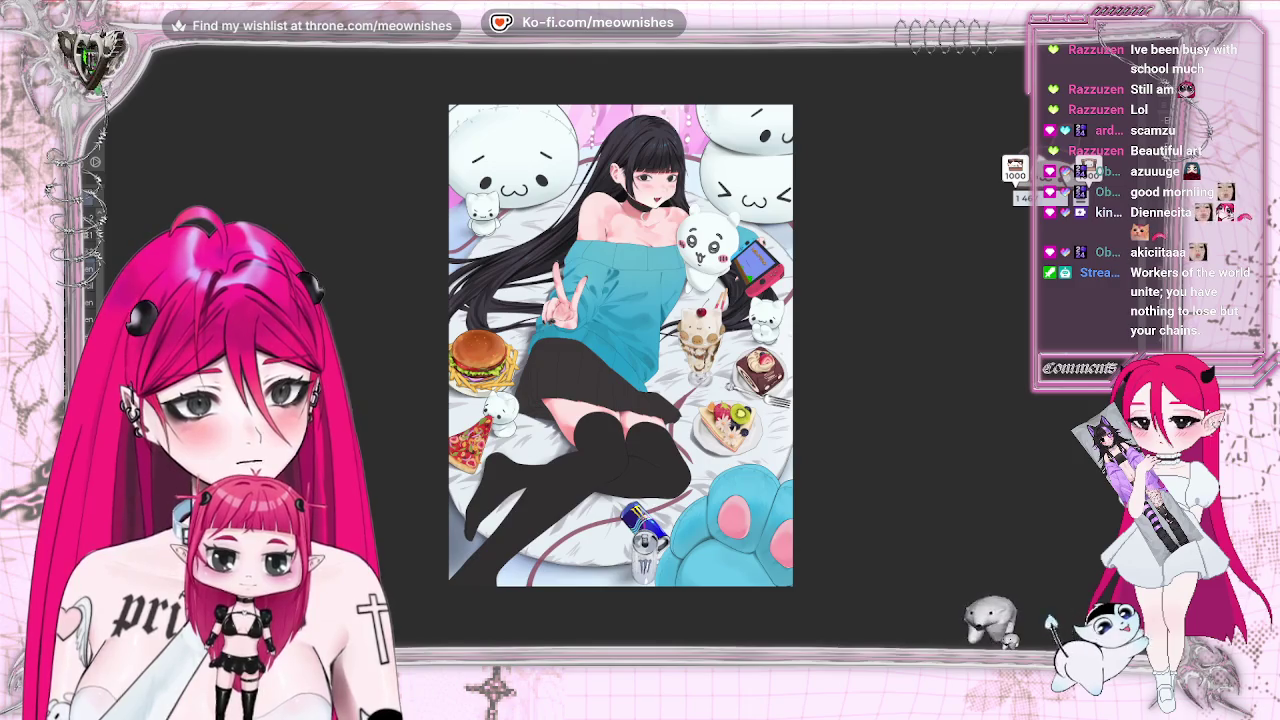
key("ctrl+minus")
key("ctrl+plus")
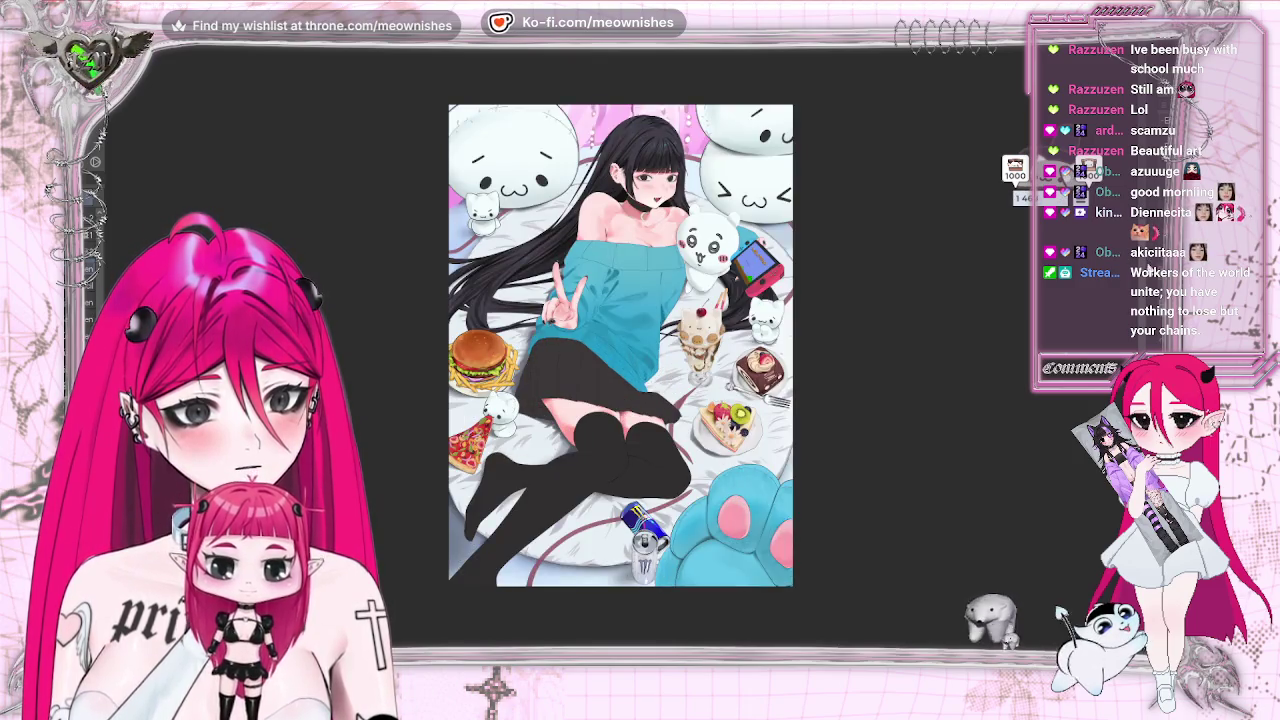
scroll(620, 345, "down", 2)
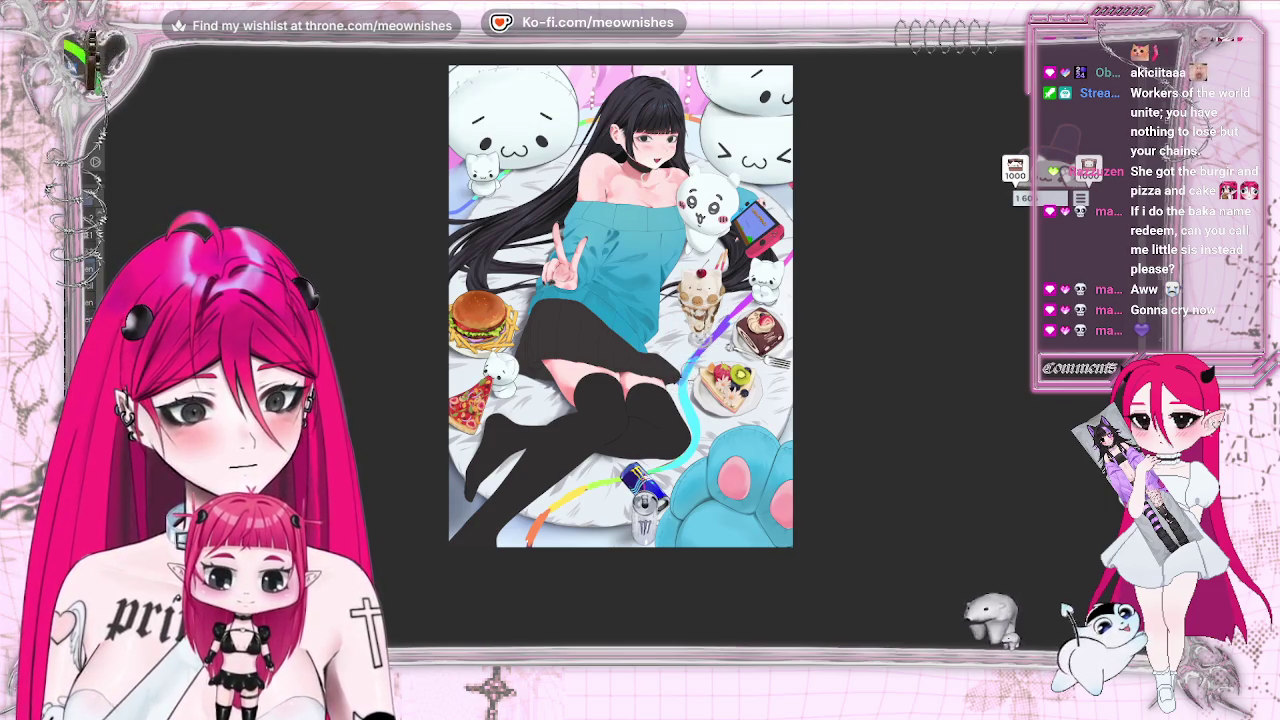
Flip the canvas horizontally to check the rainbow streaks across the bed.
key("h")
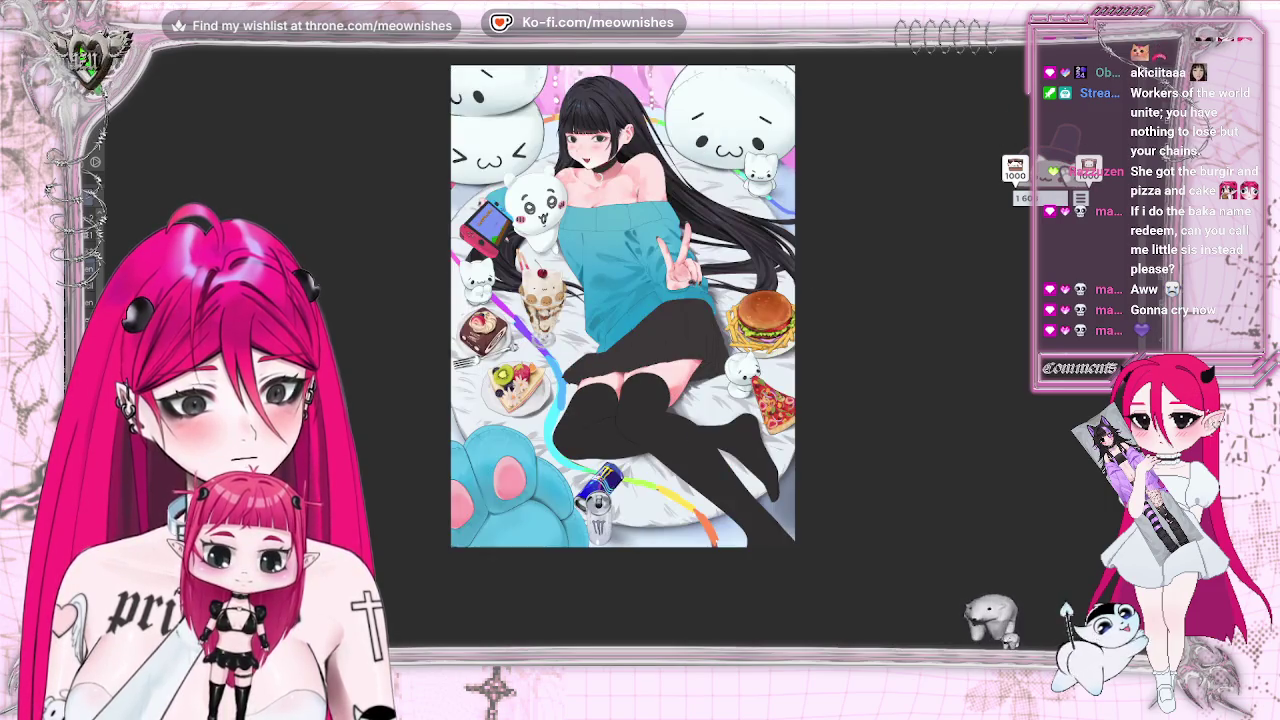
key("h")
key("ctrl+minus")
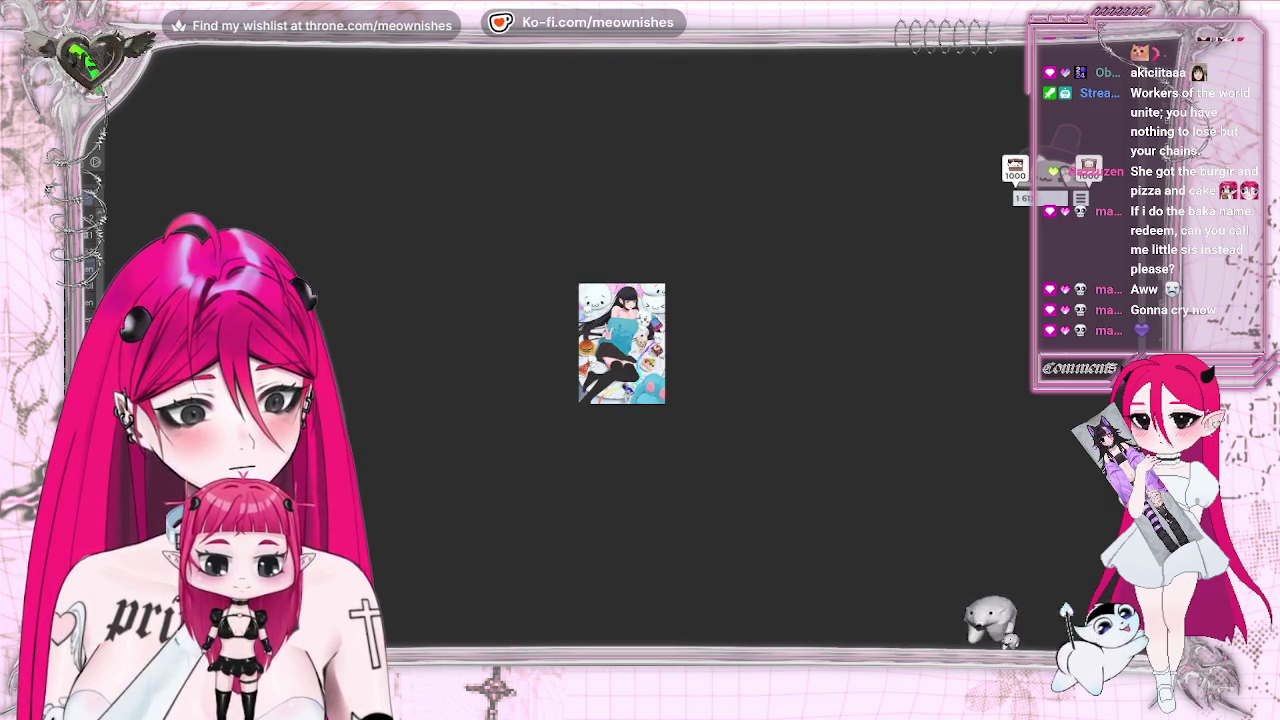
key("ctrl+0")
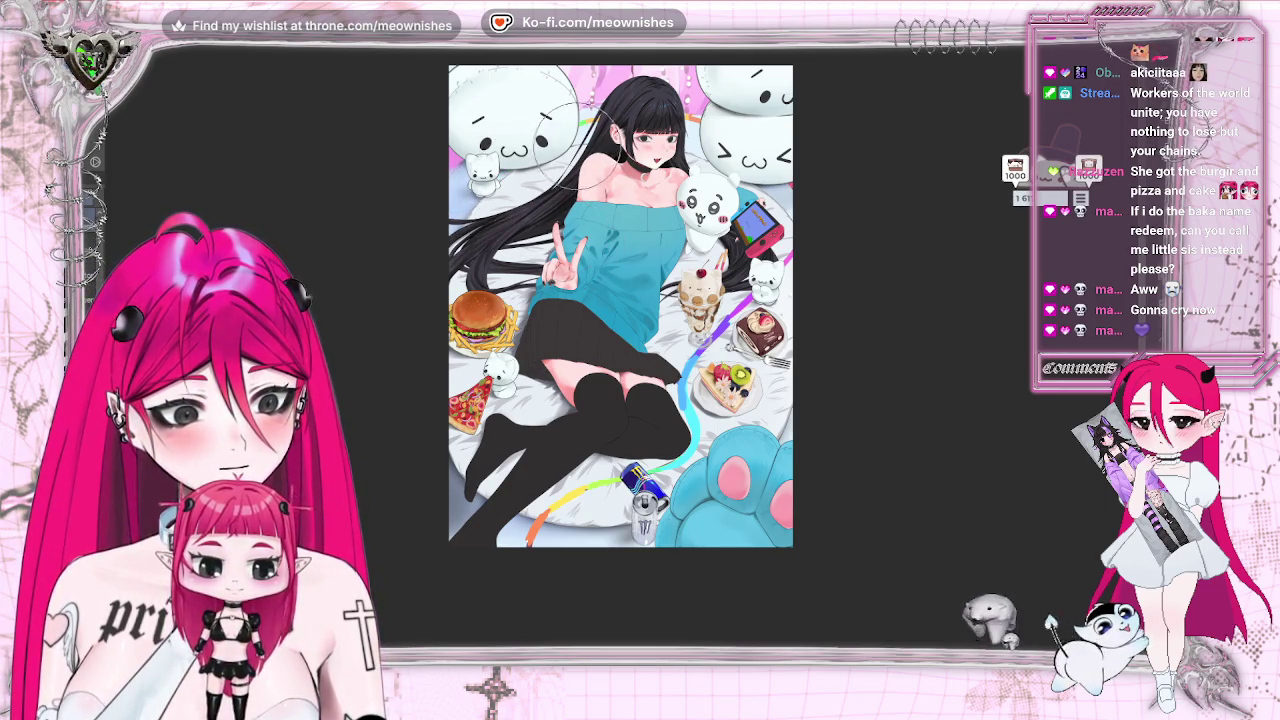
left_click_drag(630, 125, 688, 95)
key("ctrl+z")
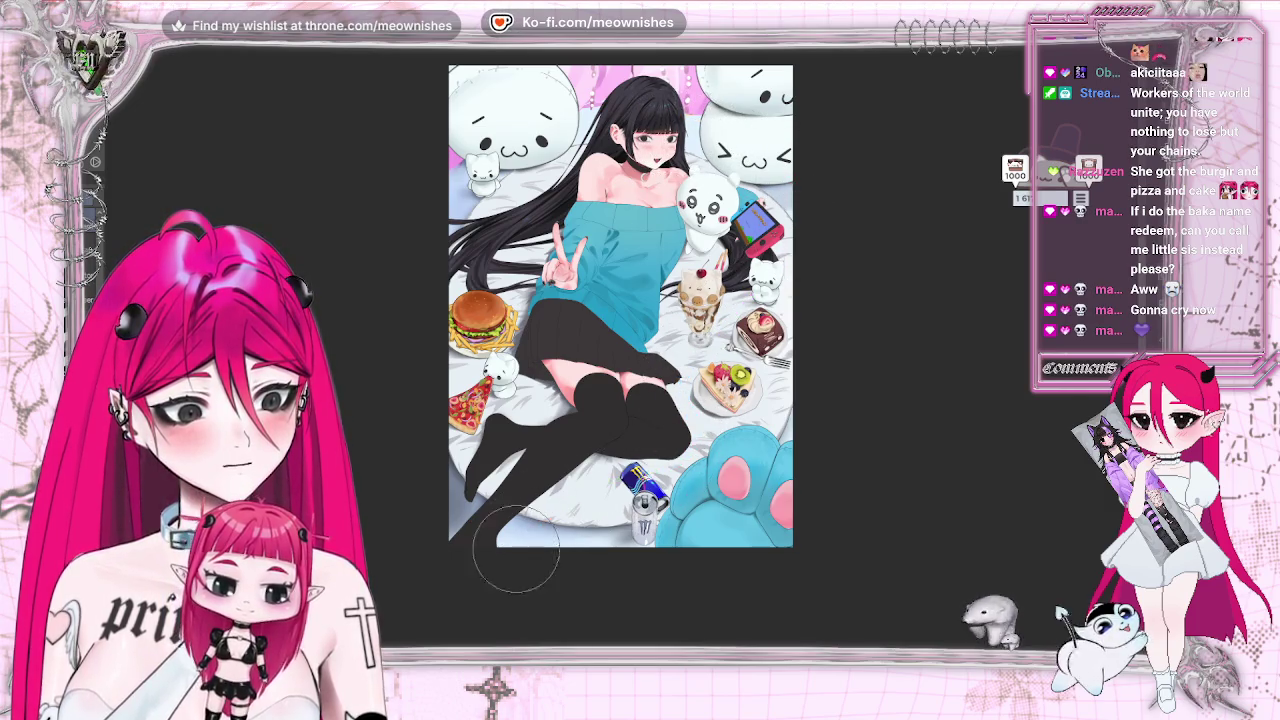
key("ctrl+minus")
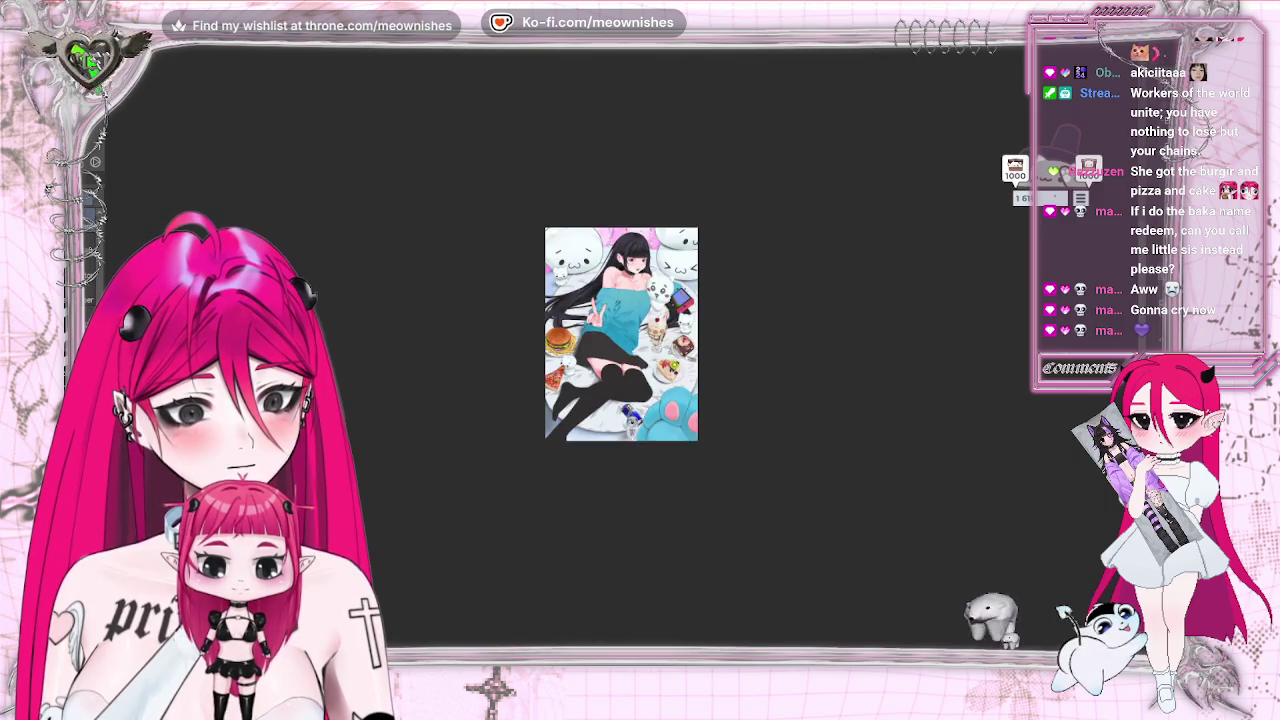
key("ctrl+plus")
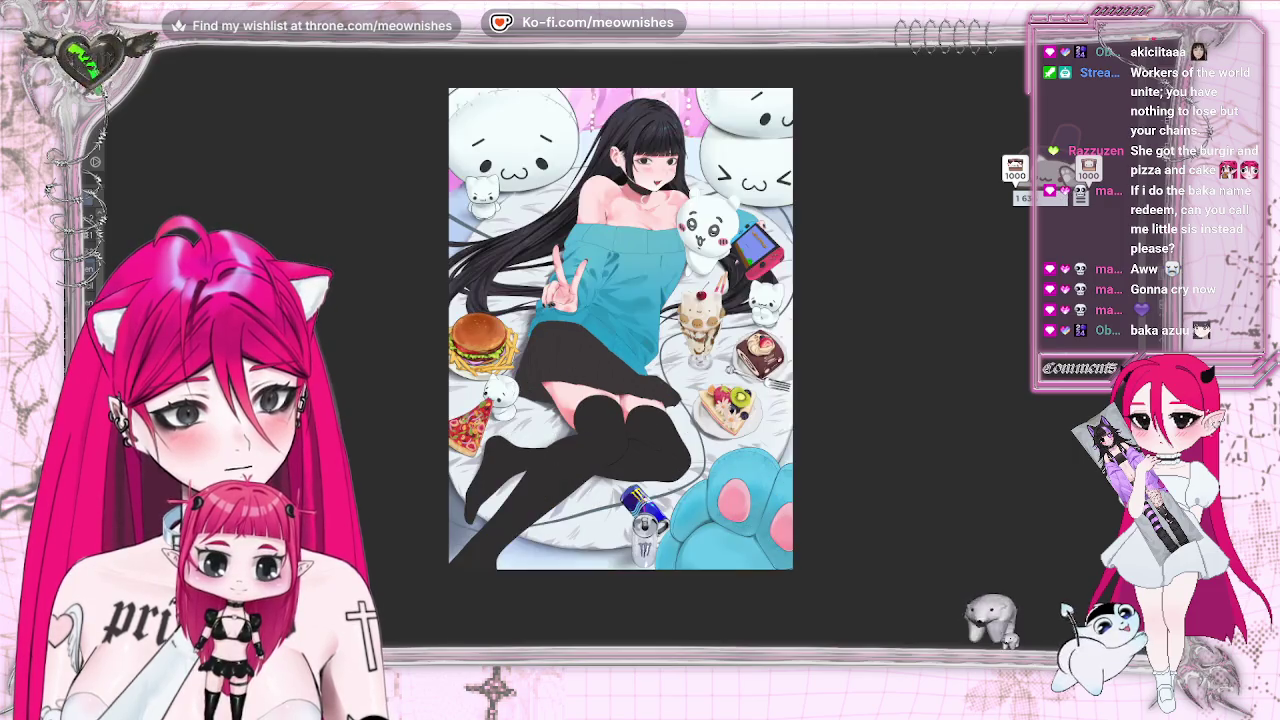
Mirror the canvas to check the complete illustration.
key("h")
key("h")
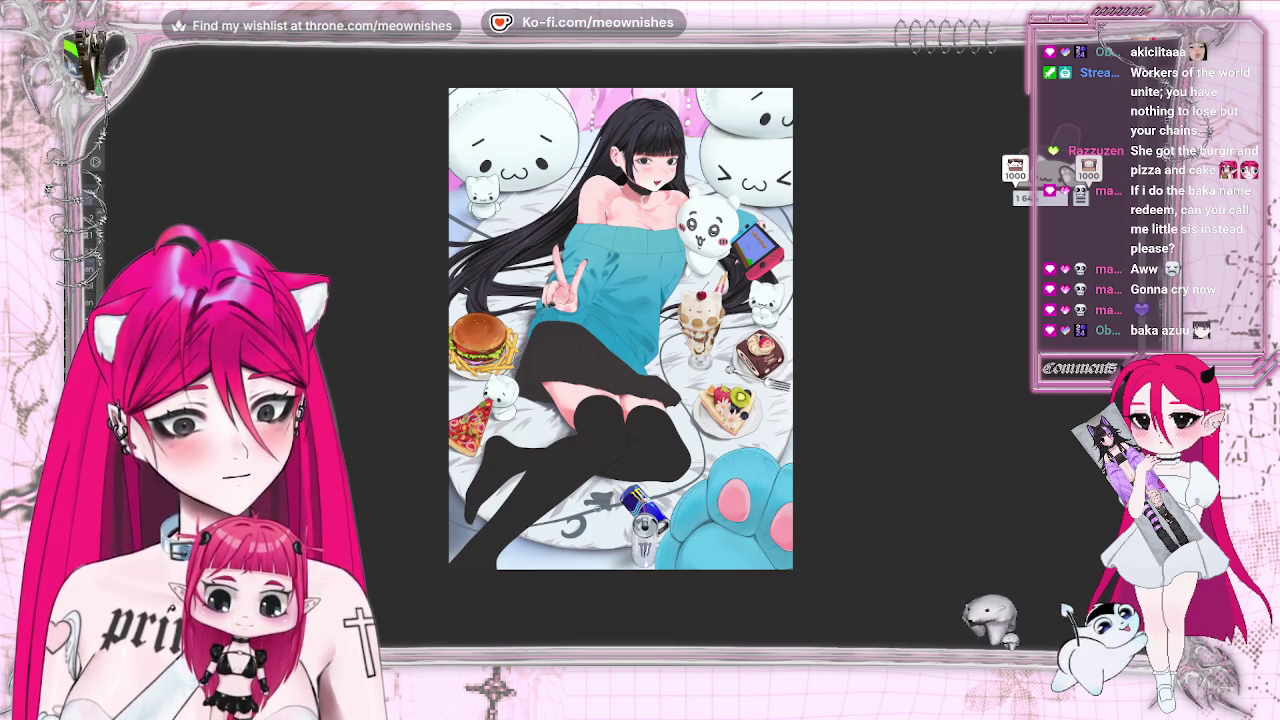
scroll(1020, 194, "down", 3)
scroll(1020, 194, "up", 3)
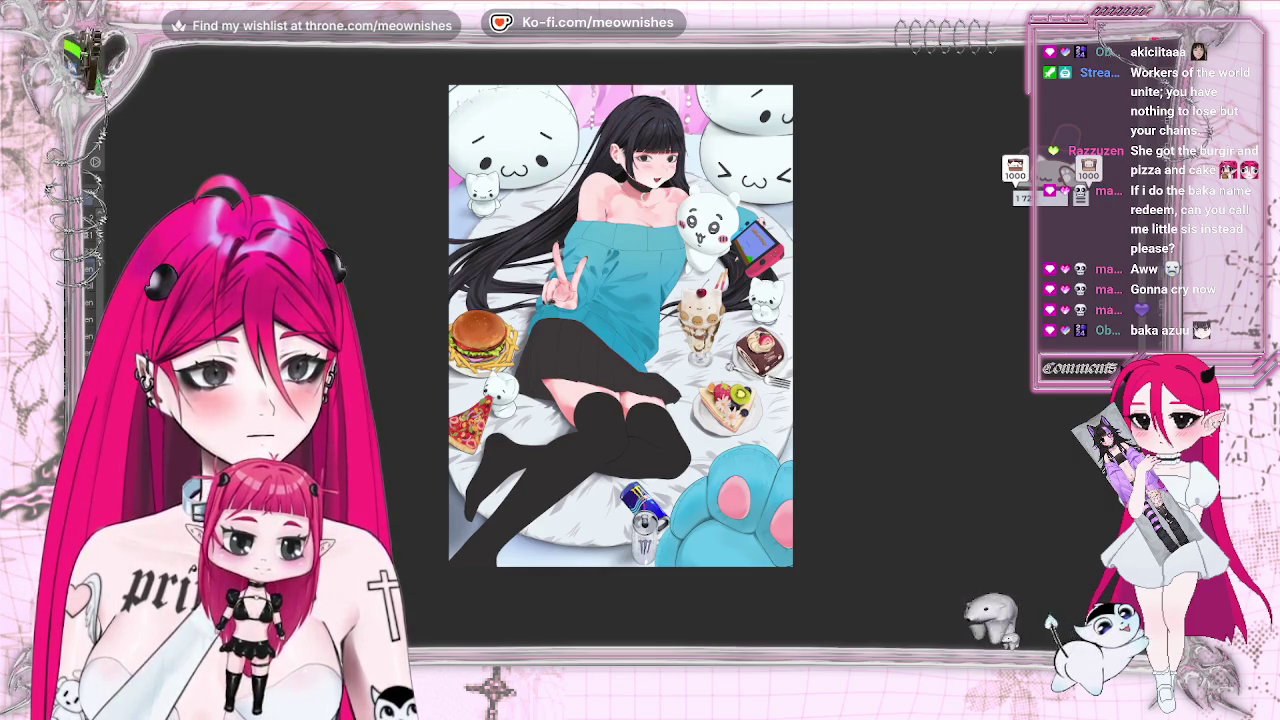
Zoom in on the sweater and set the brush back to a small size.
scroll(620, 300, "up", 3)
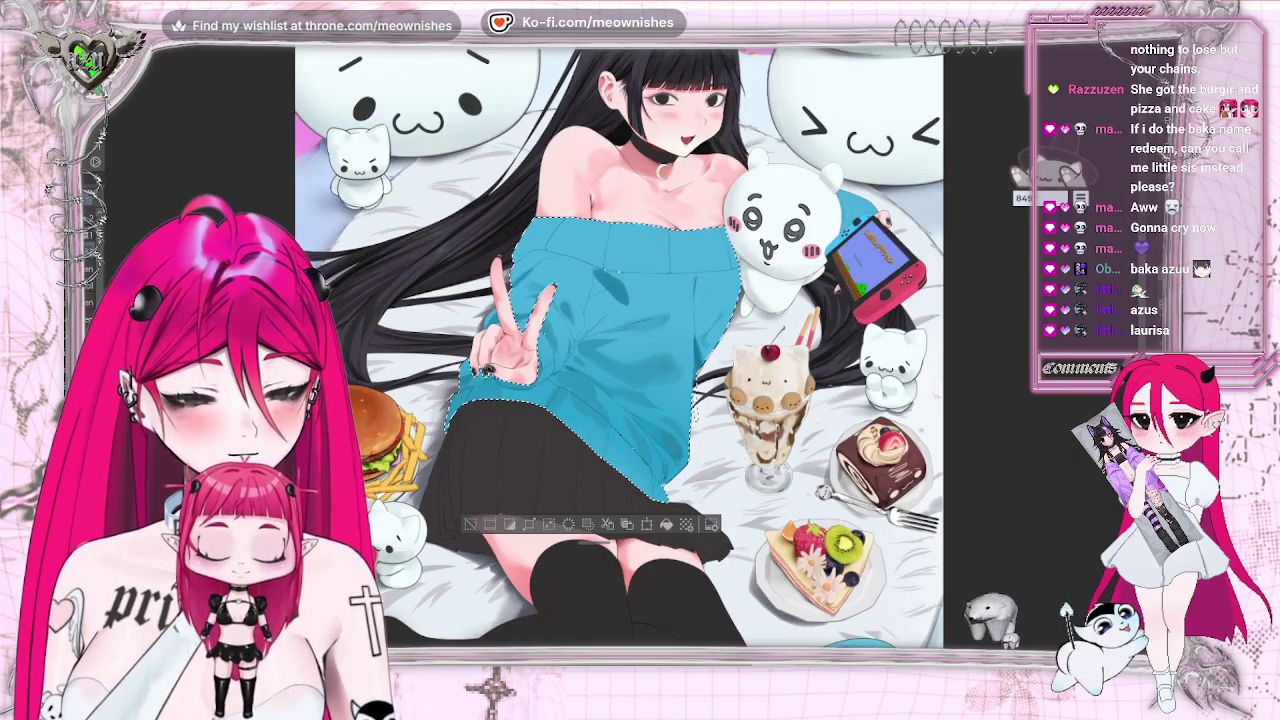
scroll(620, 300, "up", 1)
scroll(620, 300, "up", 1)
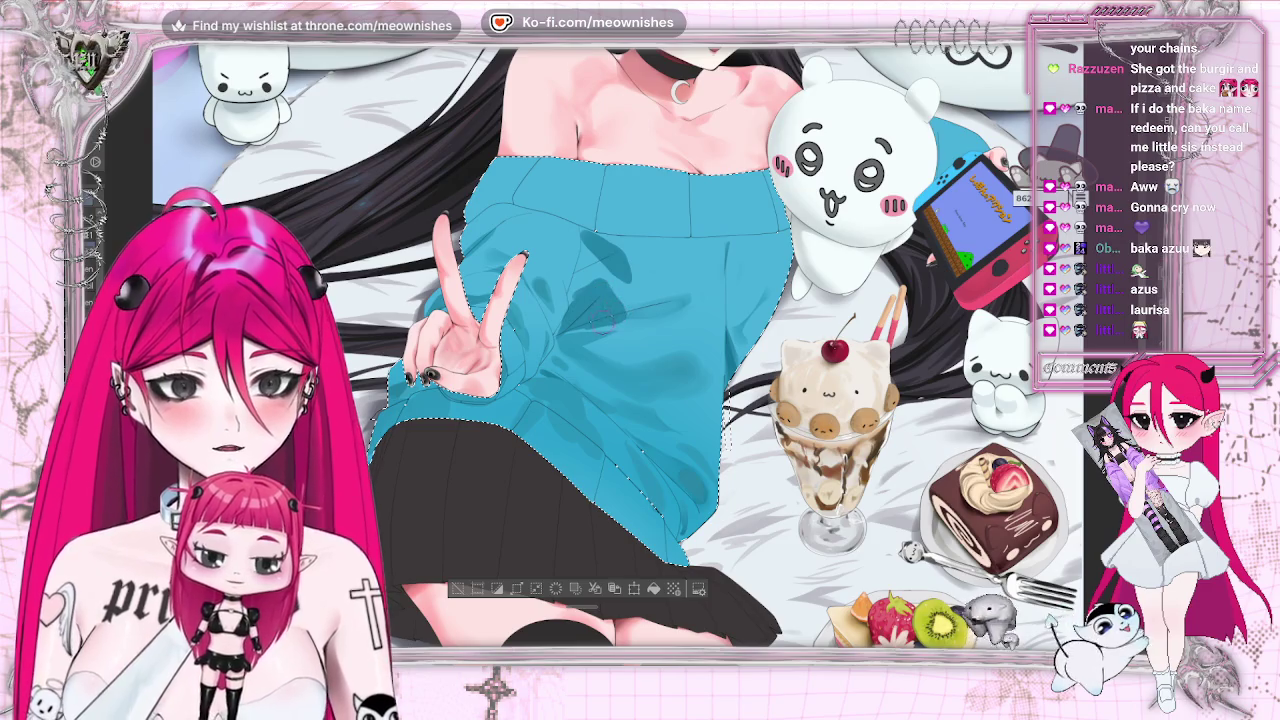
key("bracketright")
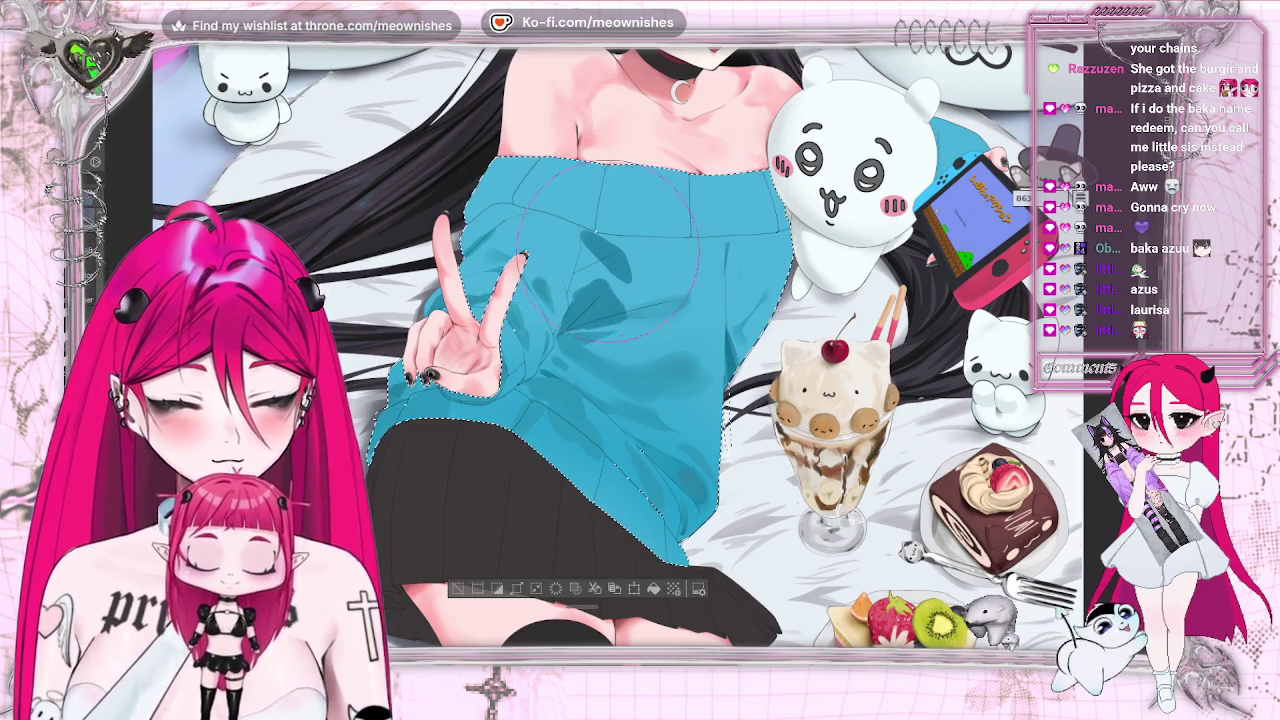
key("bracketleft")
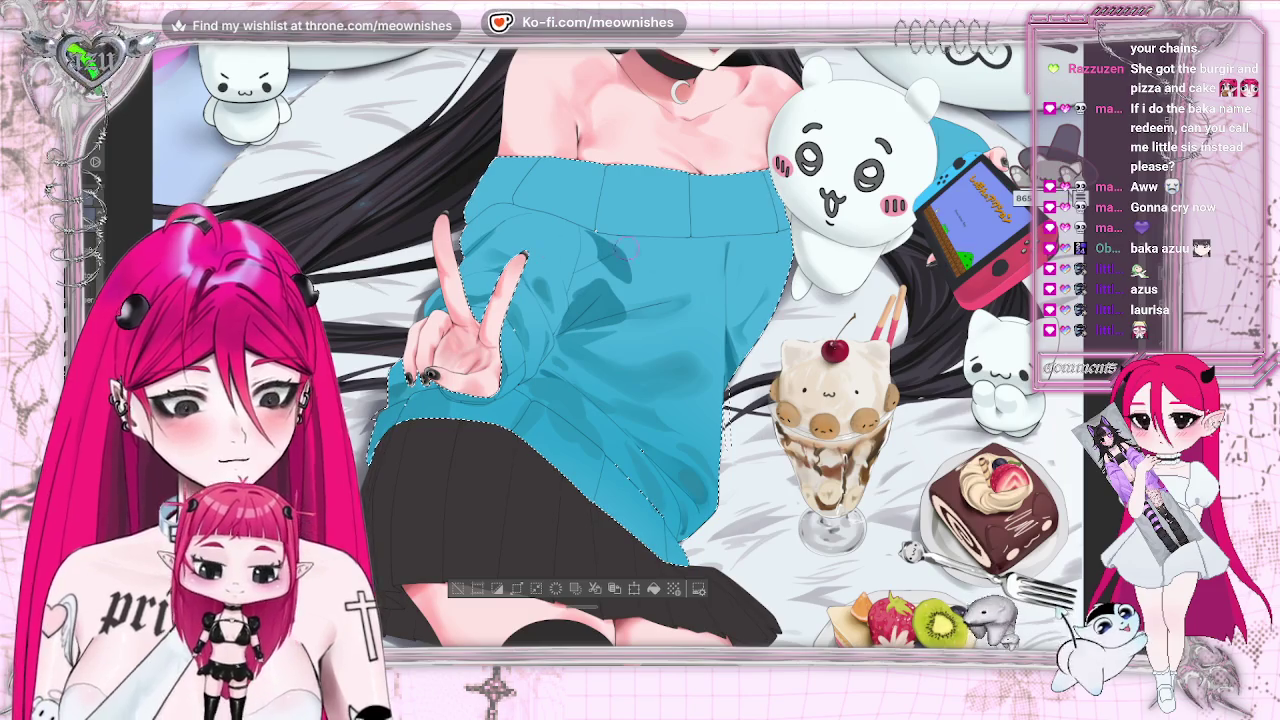
key("ctrl+minus")
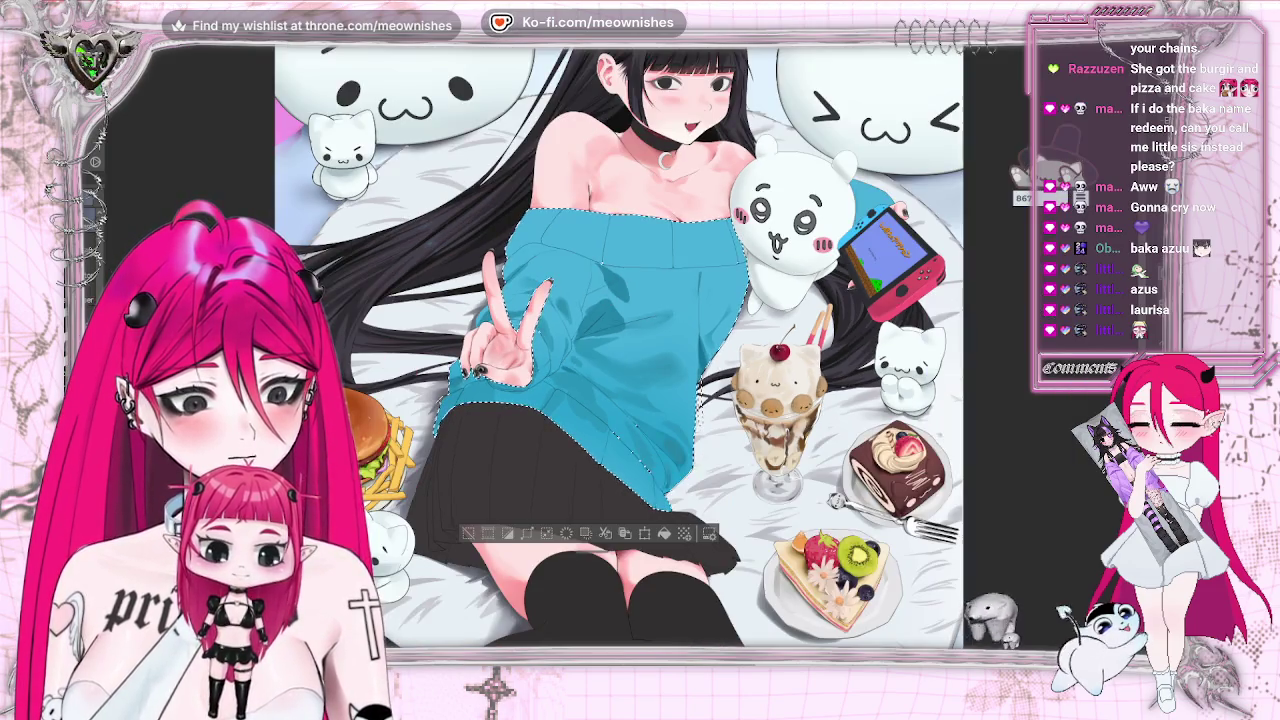
key("ctrl+minus")
key("ctrl+minus")
key("ctrl+plus")
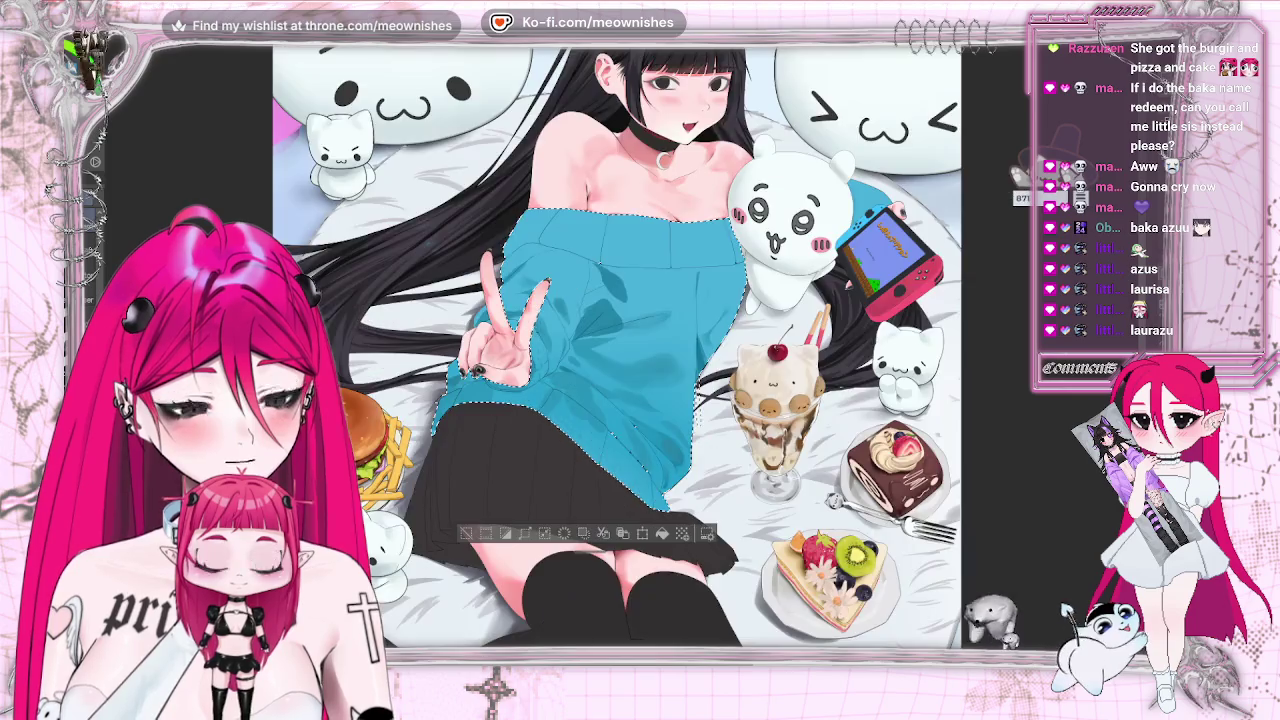
key("ctrl+plus")
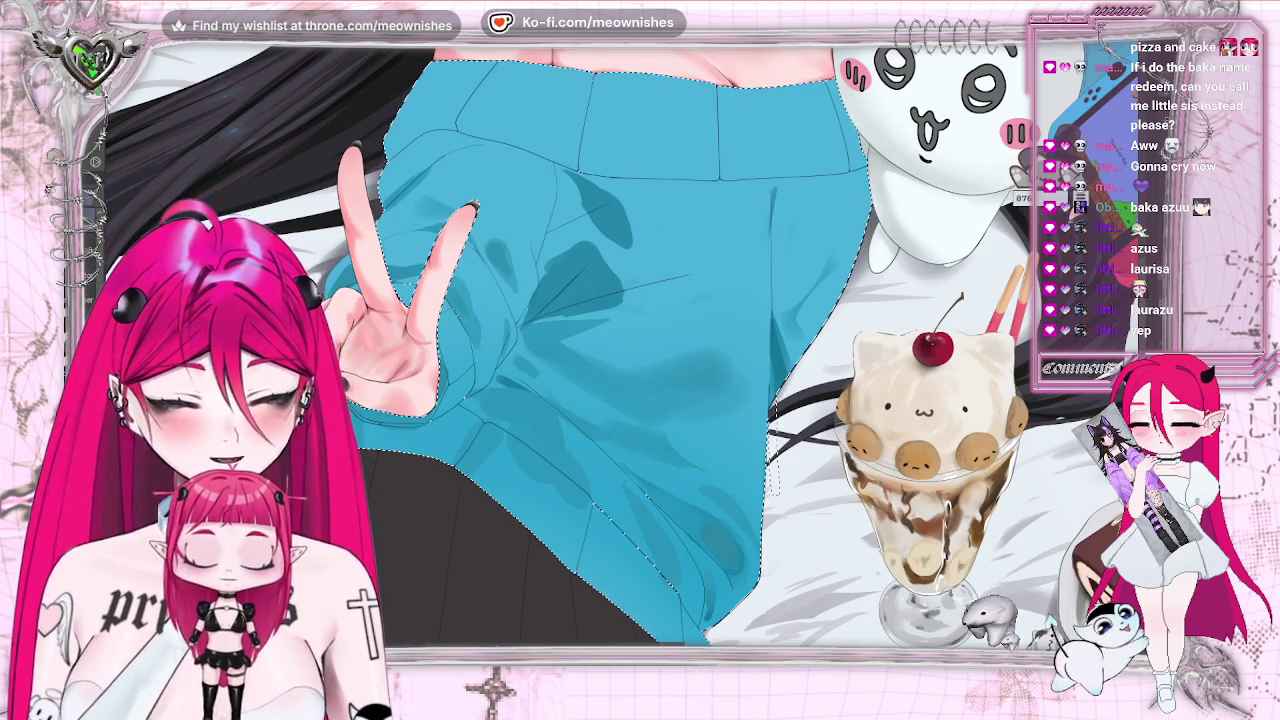
Paint two darker teal shading strokes running down-right across the sweater front.
left_click_drag(660, 208, 724, 293)
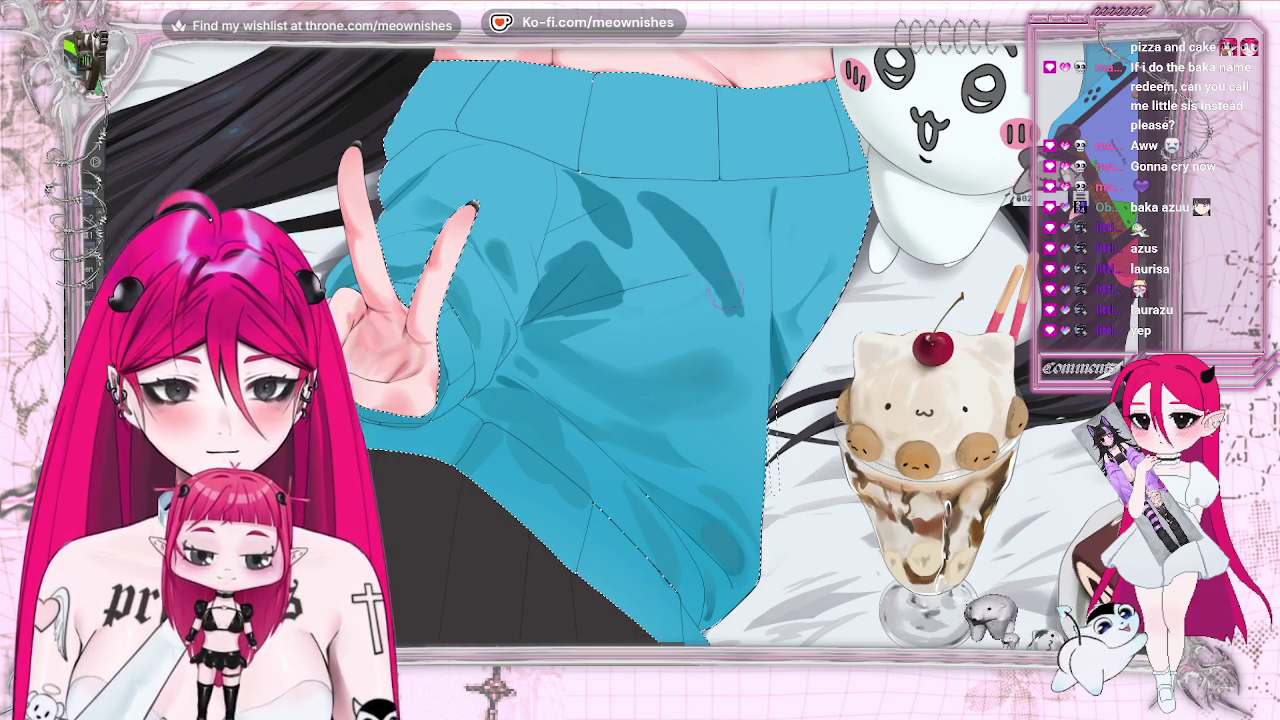
left_click_drag(722, 295, 738, 332)
key("ctrl+minus")
key("ctrl+plus")
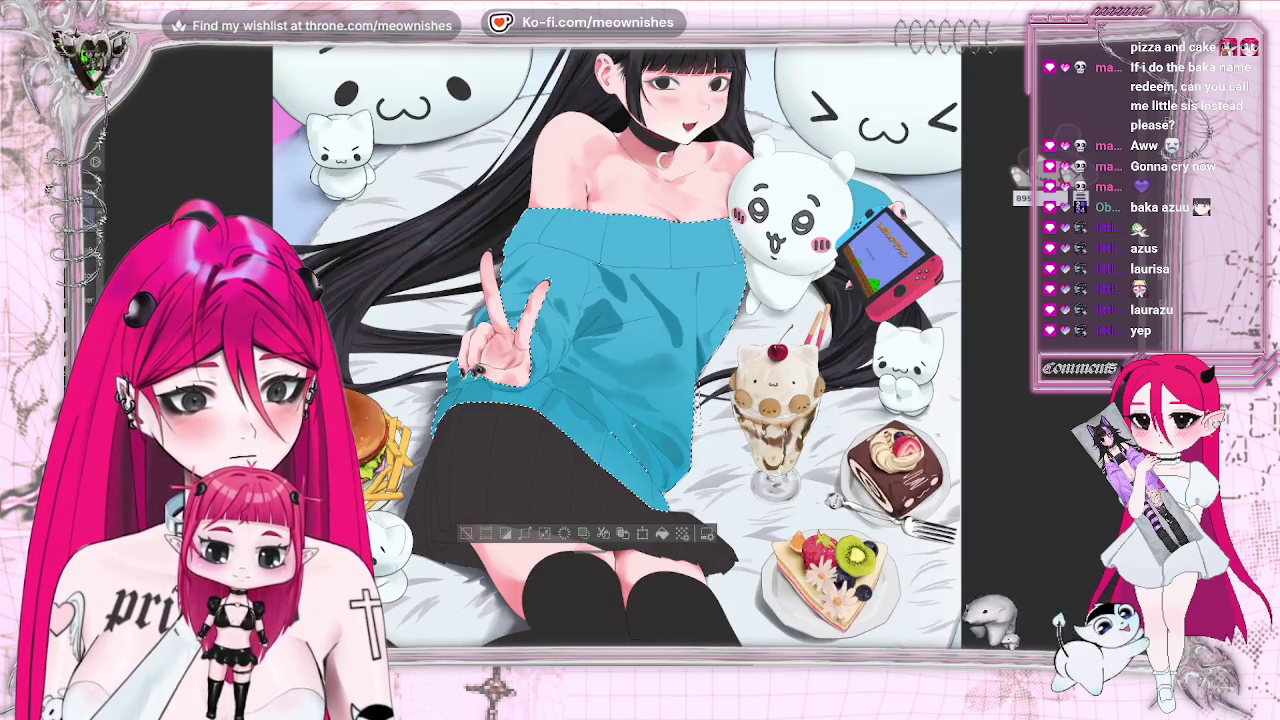
key("ctrl+minus")
key("ctrl+minus")
key("ctrl+plus")
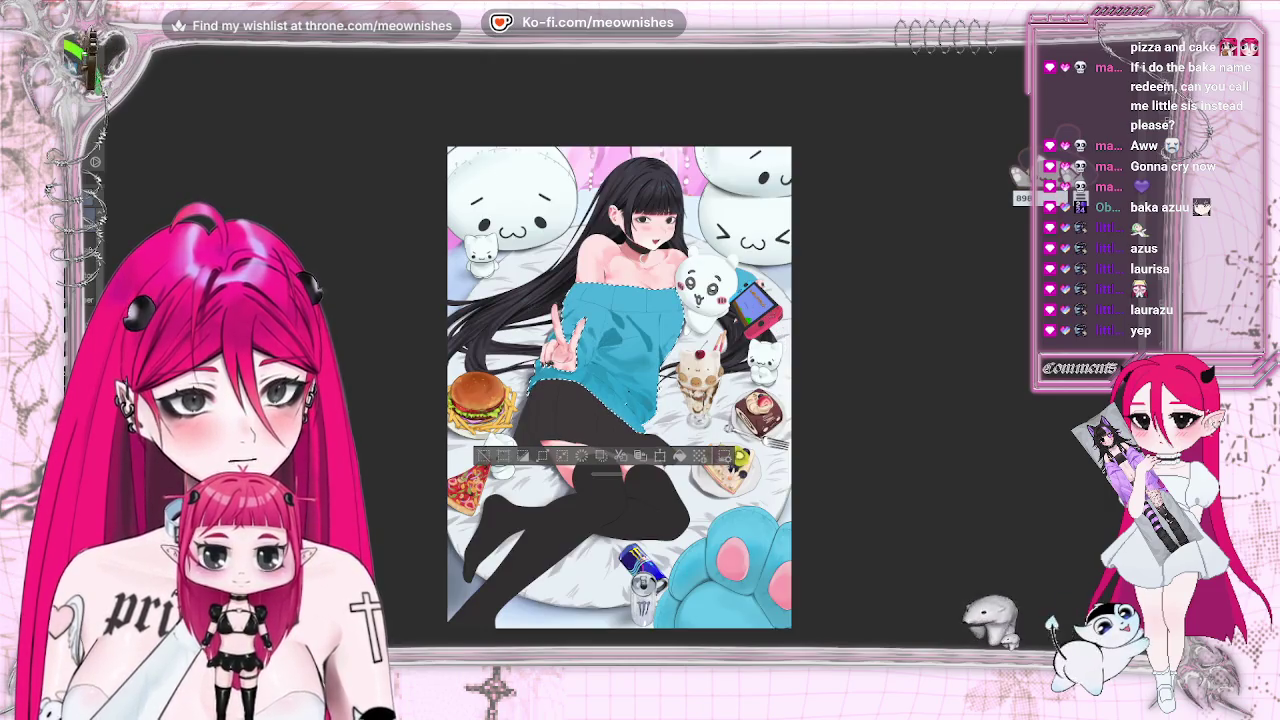
key("ctrl+plus")
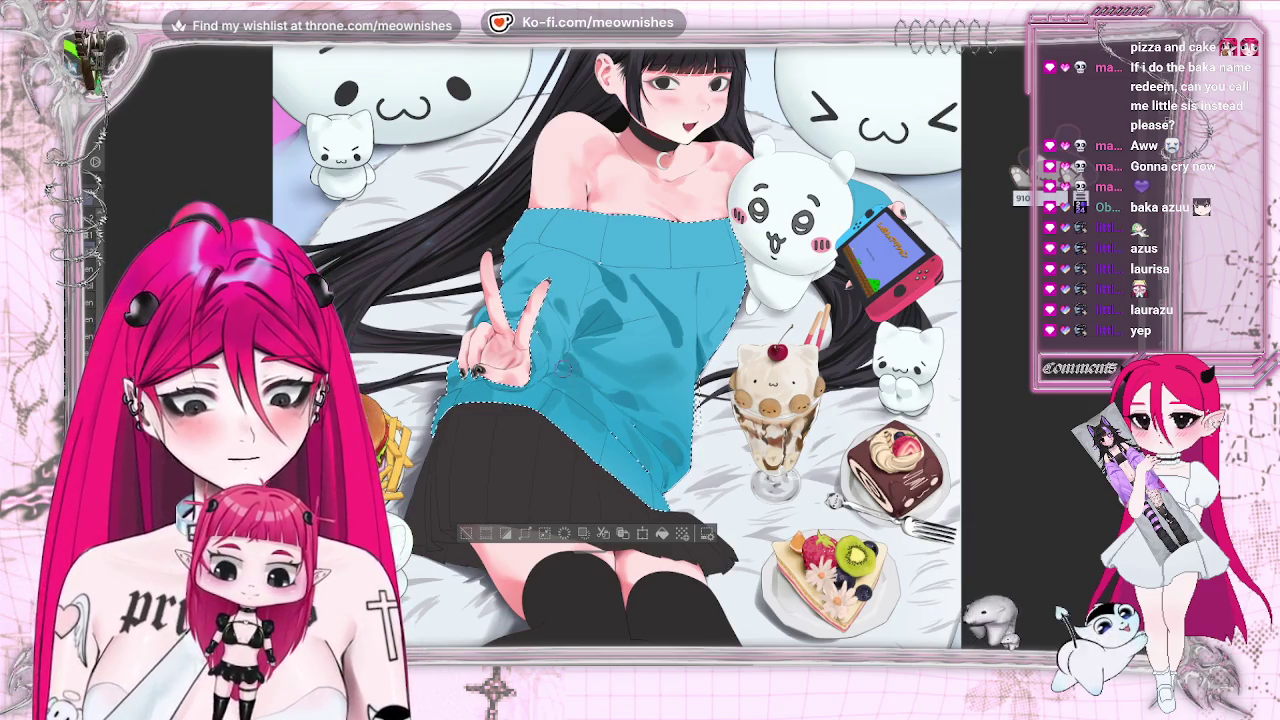
Dab a dark teal shadow on the sweater's upper right near the white plush.
scroll(568, 370, "down", 5)
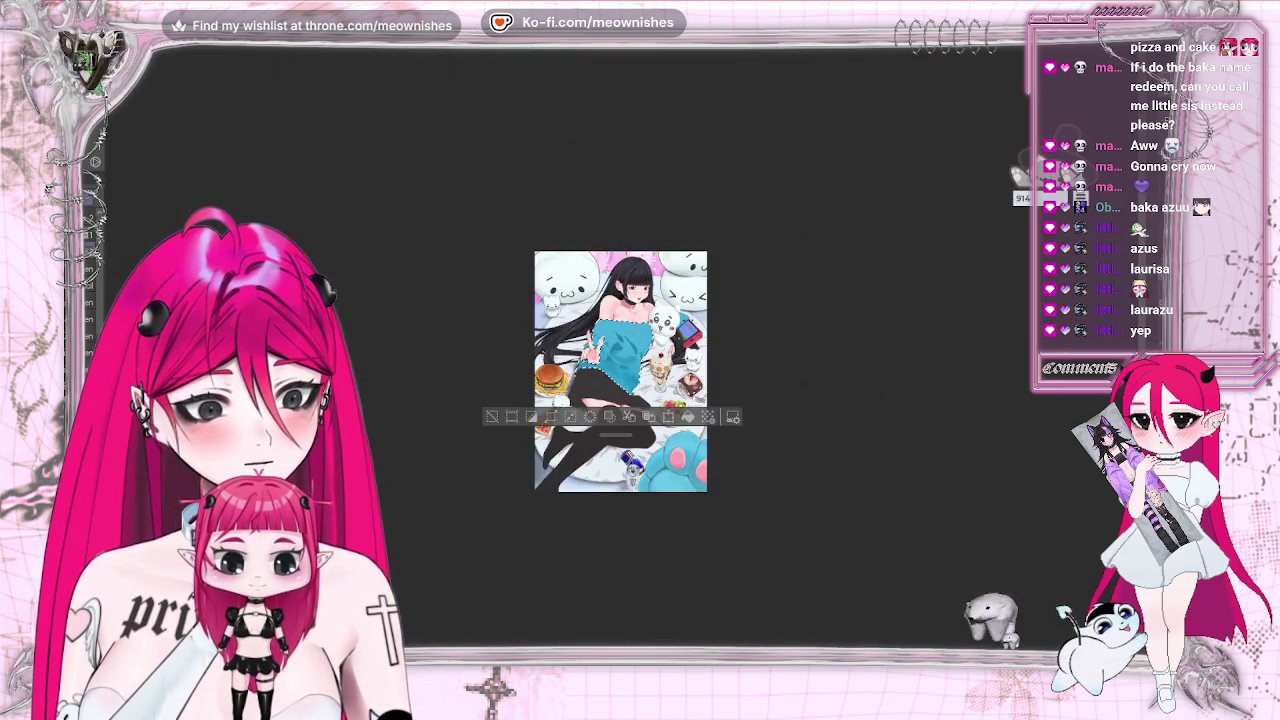
scroll(620, 380, "up", 2)
scroll(620, 380, "up", 2)
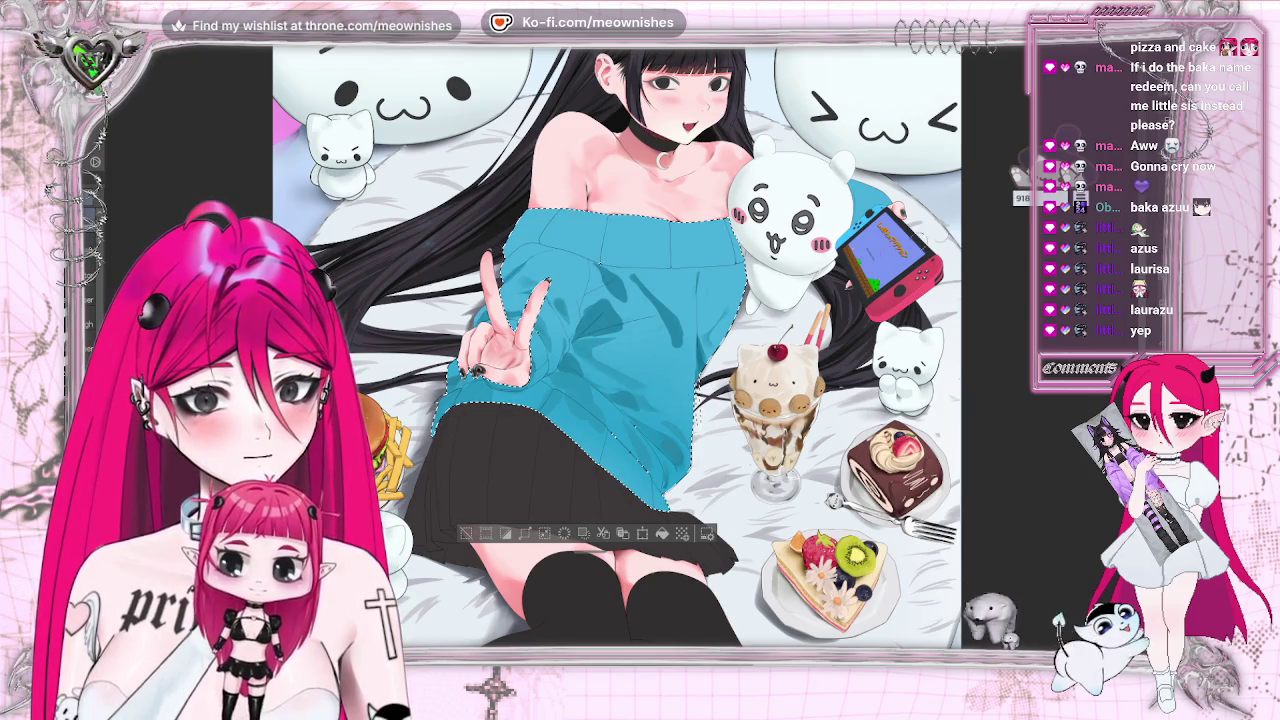
scroll(640, 333, "down", 3)
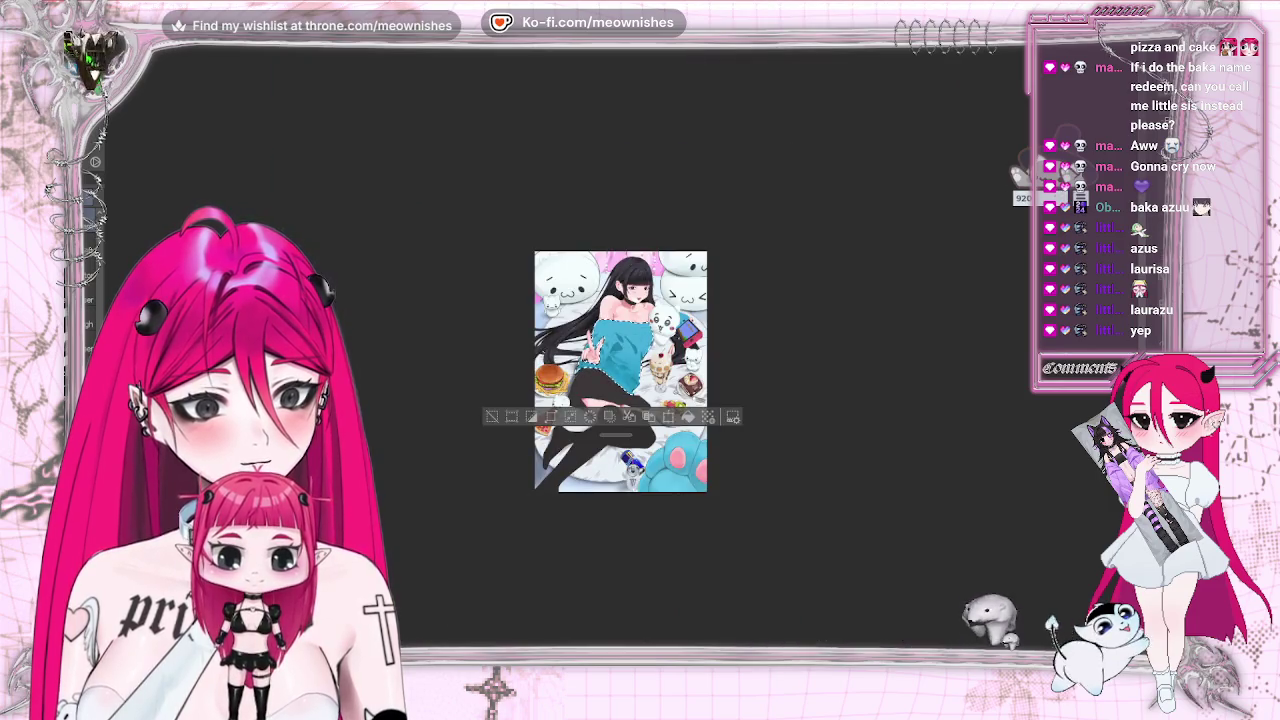
scroll(615, 340, "up", 3)
scroll(615, 340, "up", 2)
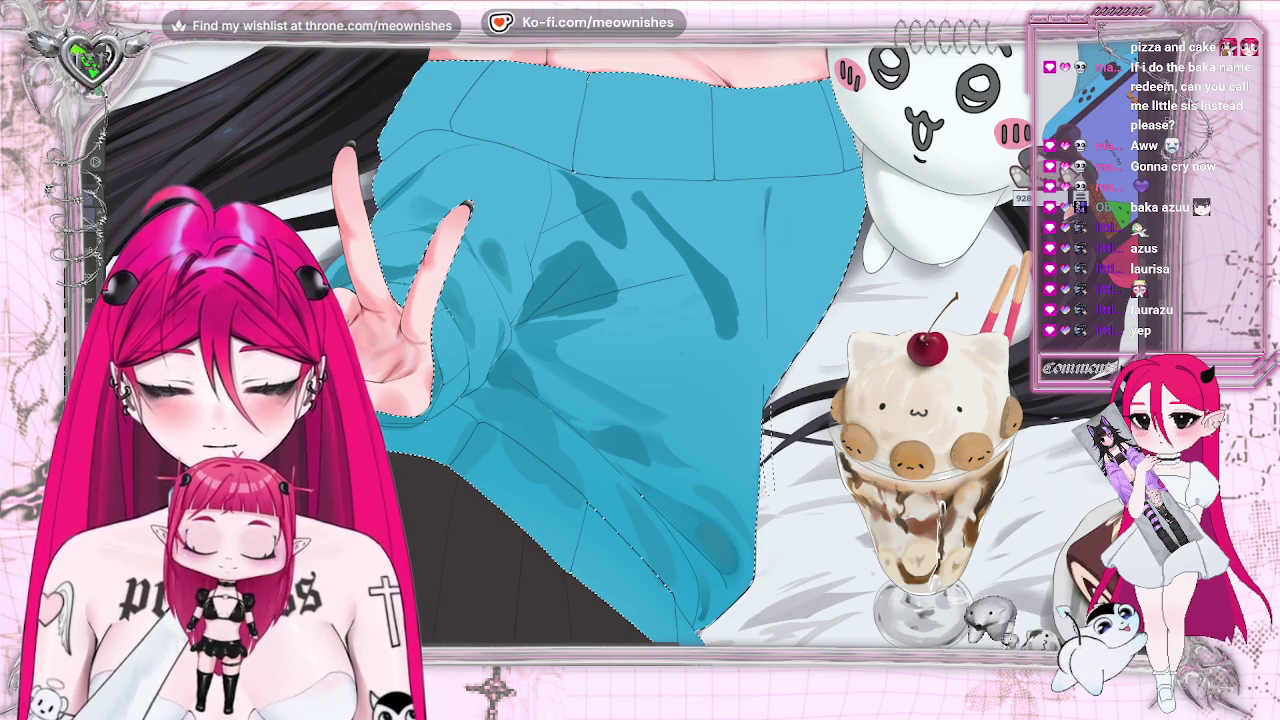
left_click(780, 212)
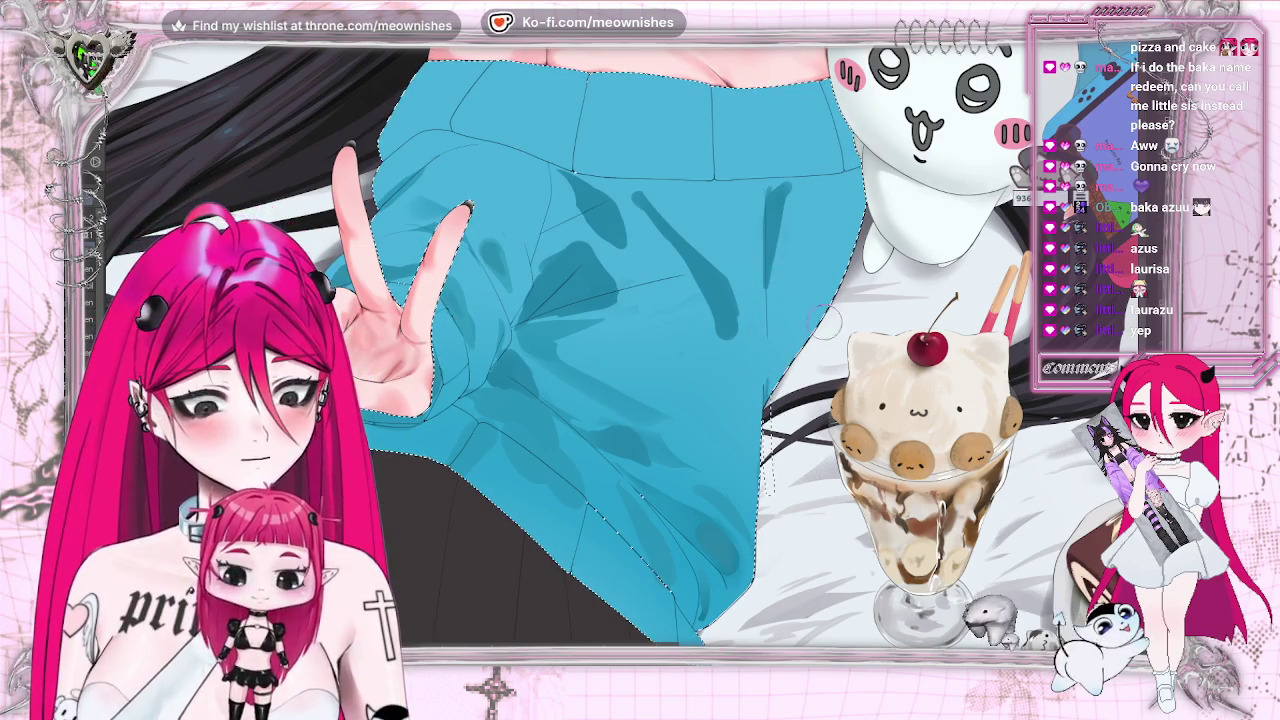
key("ctrl+minus")
key("ctrl+minus")
key("ctrl+minus")
key("ctrl+plus")
key("ctrl+plus")
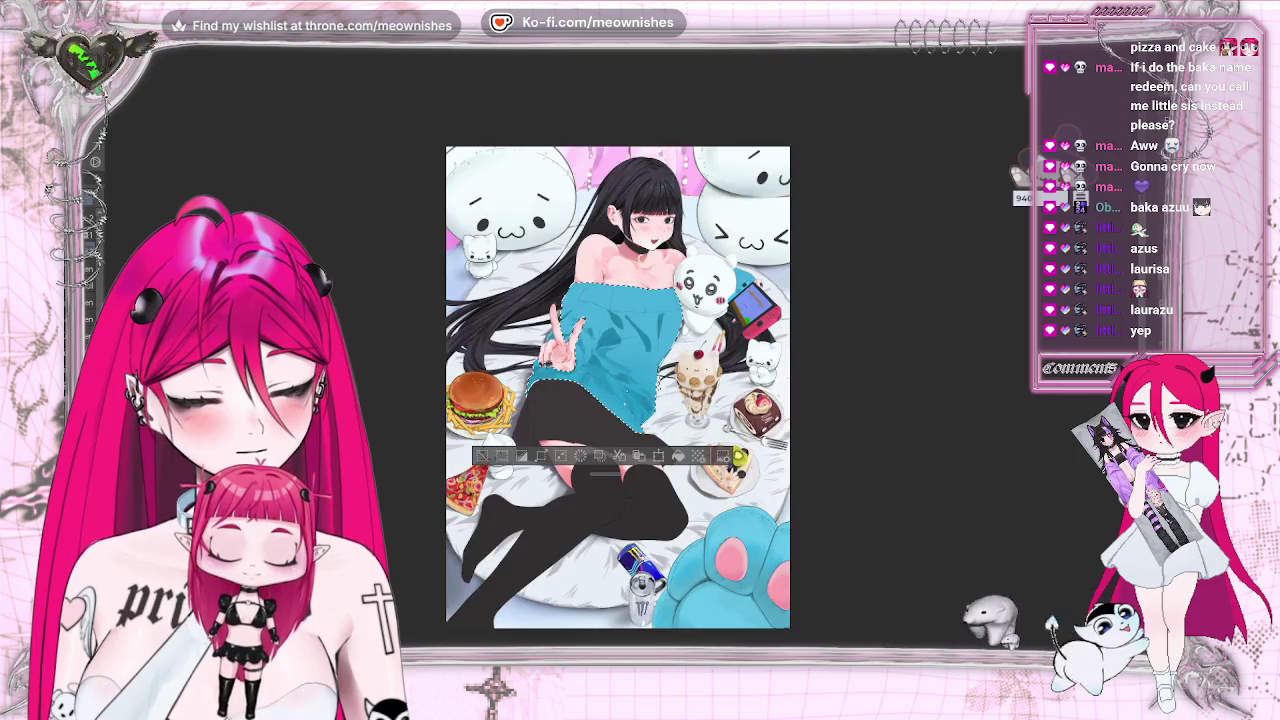
key("ctrl+plus")
key("ctrl+plus")
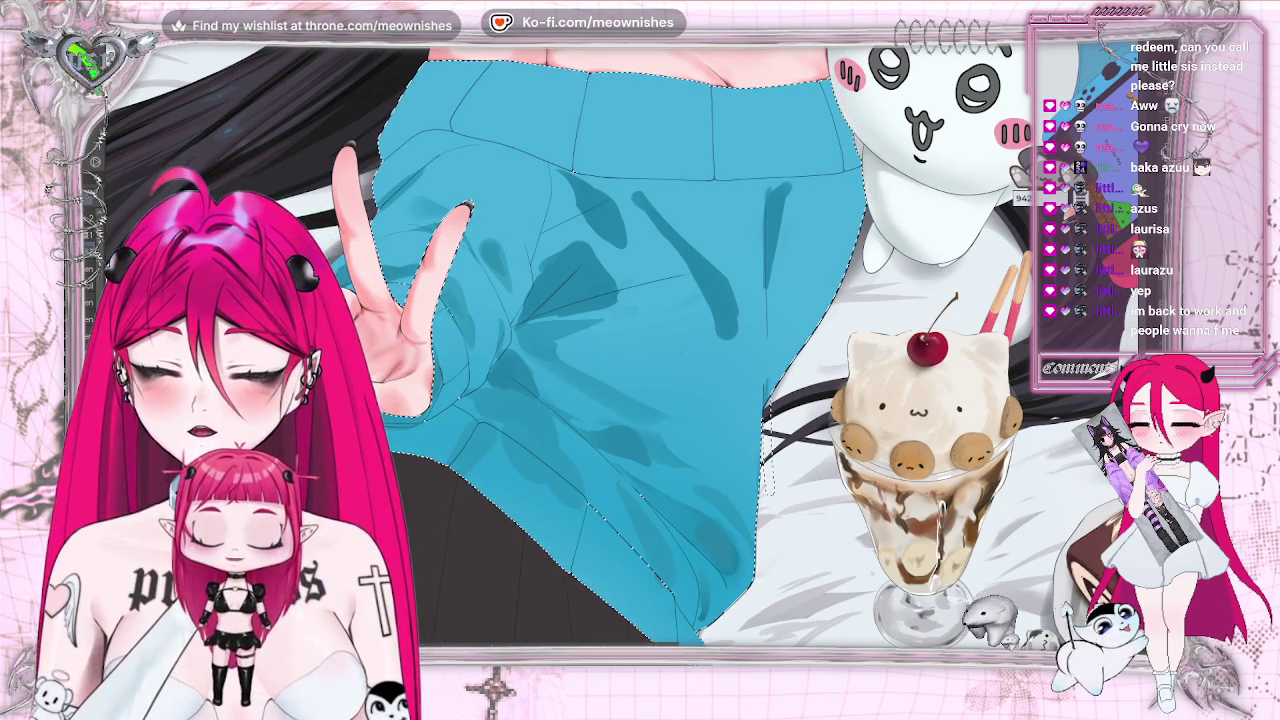
Scroll around to review the shading, then fit the whole illustration in the window.
scroll(627, 350, "down", 3)
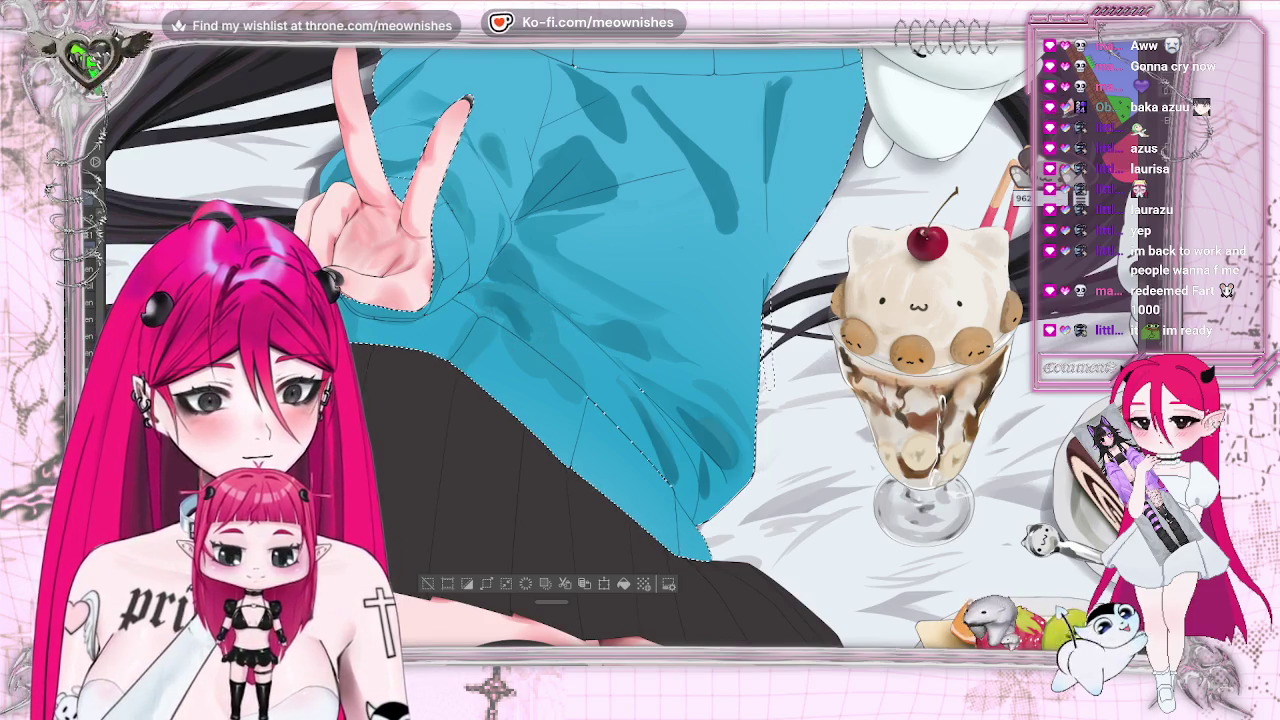
scroll(595, 355, "down", 5)
scroll(595, 355, "down", 3)
scroll(595, 355, "up", 2)
scroll(622, 372, "up", 3)
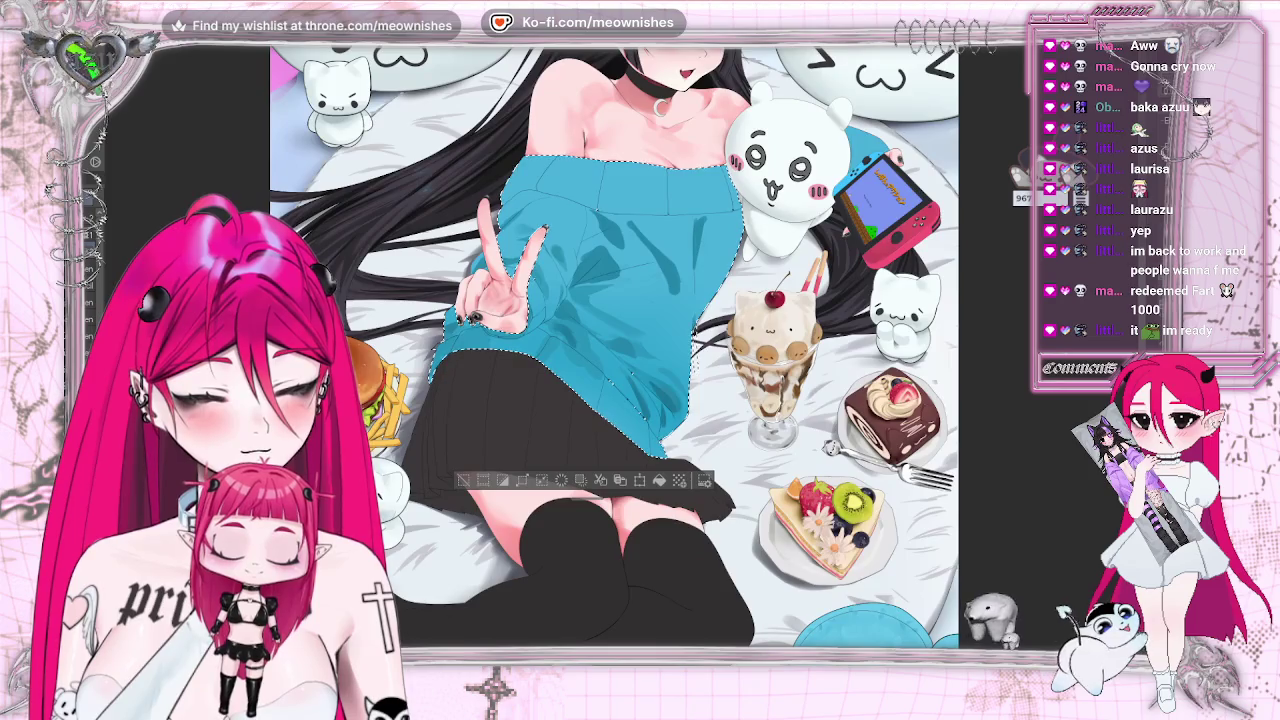
scroll(609, 361, "up", 3)
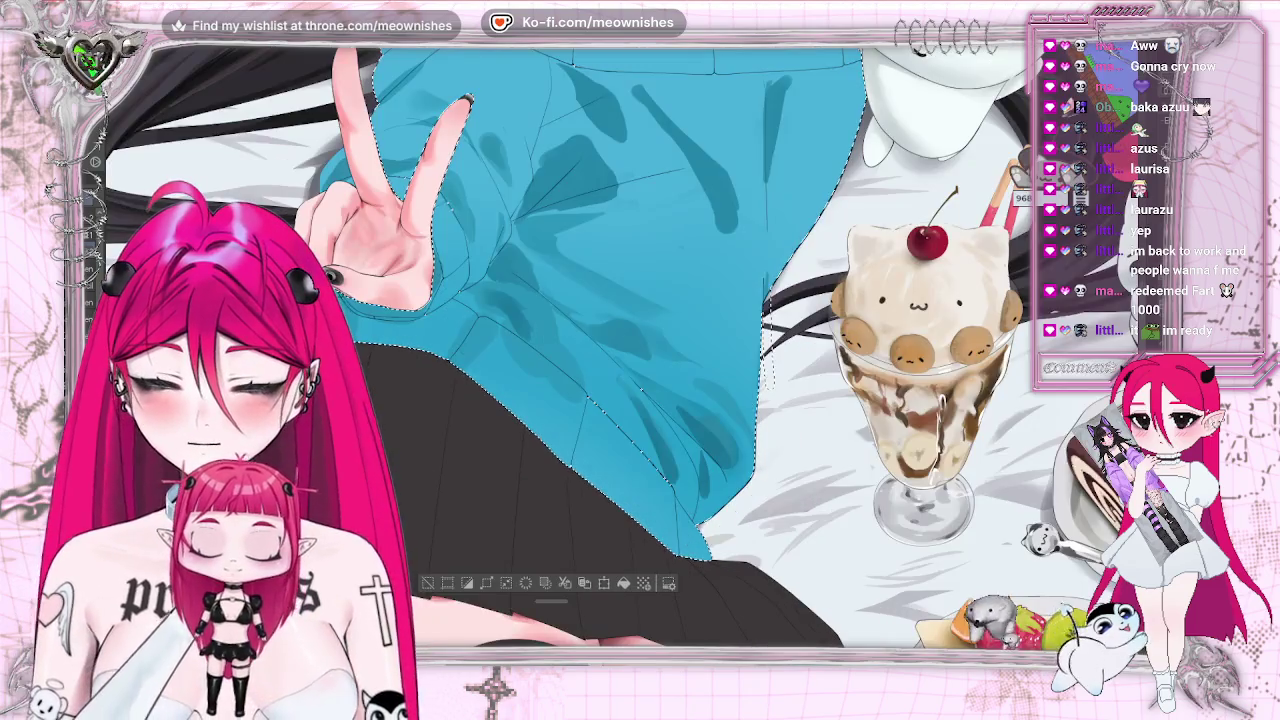
scroll(640, 350, "up", 3)
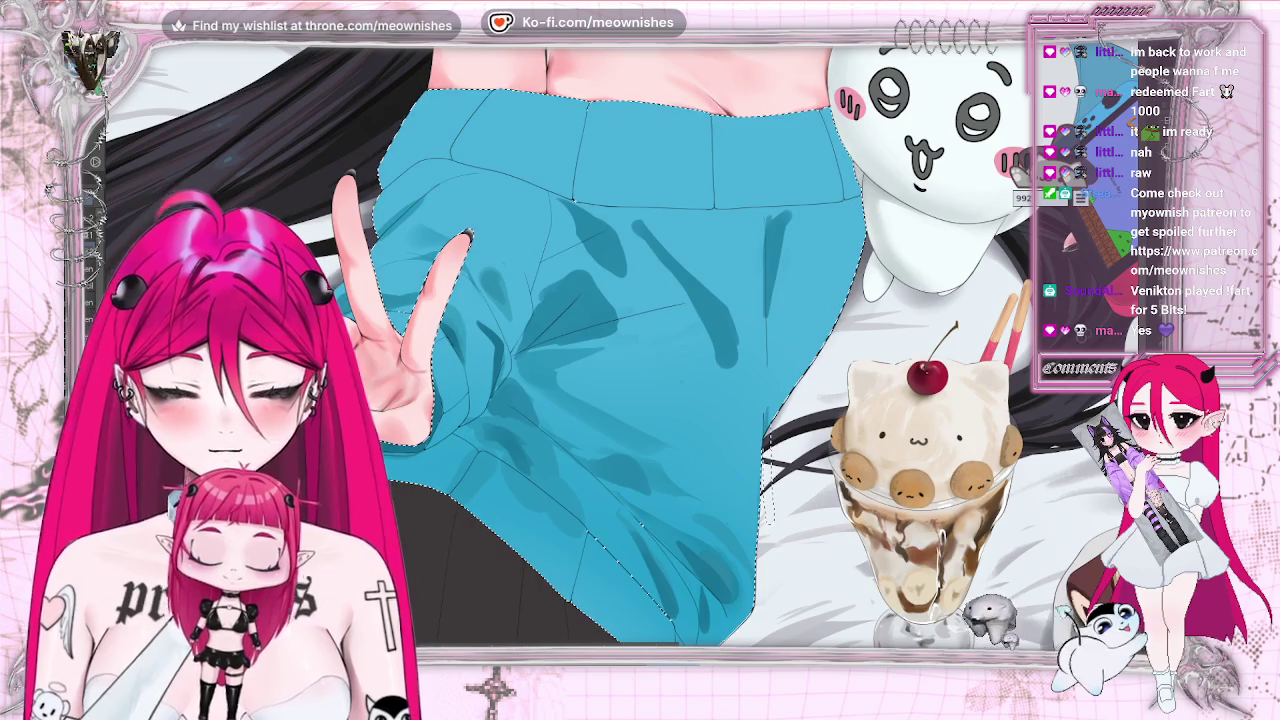
key("ctrl+0")
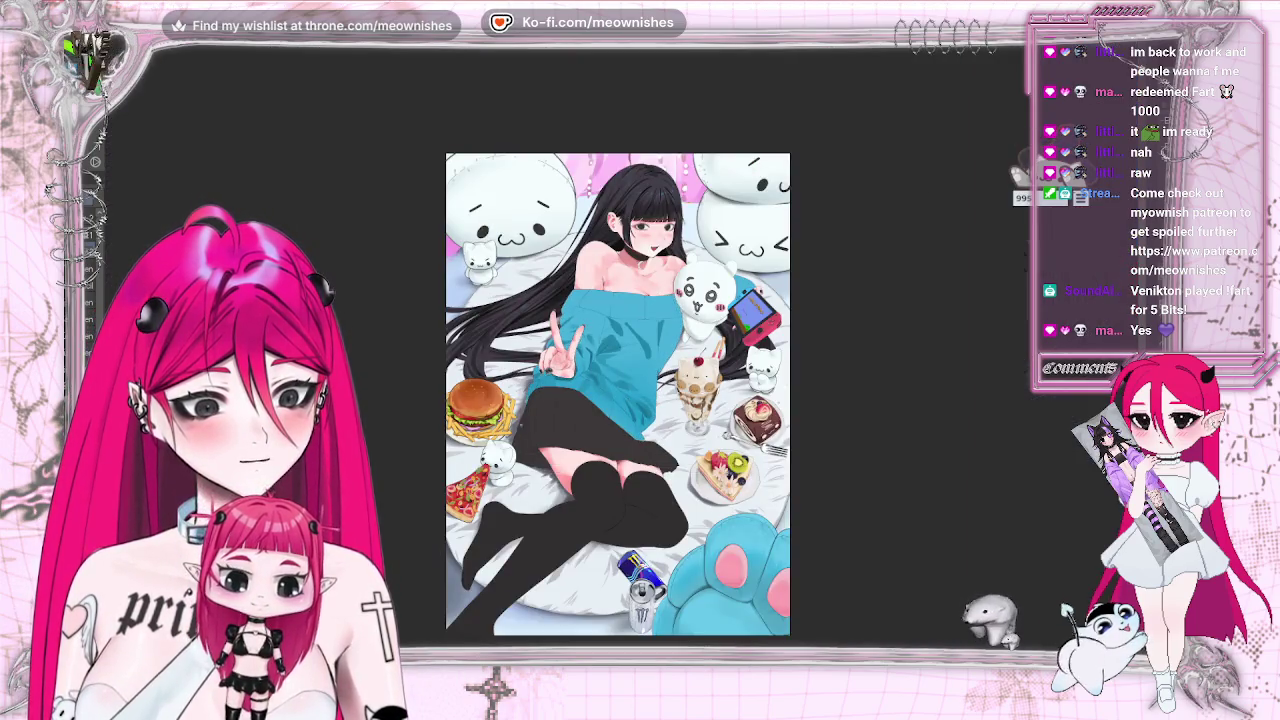
Scroll in and out over the sweater to review its dark teal fold shading.
scroll(612, 360, "down", 2)
scroll(612, 360, "up", 2)
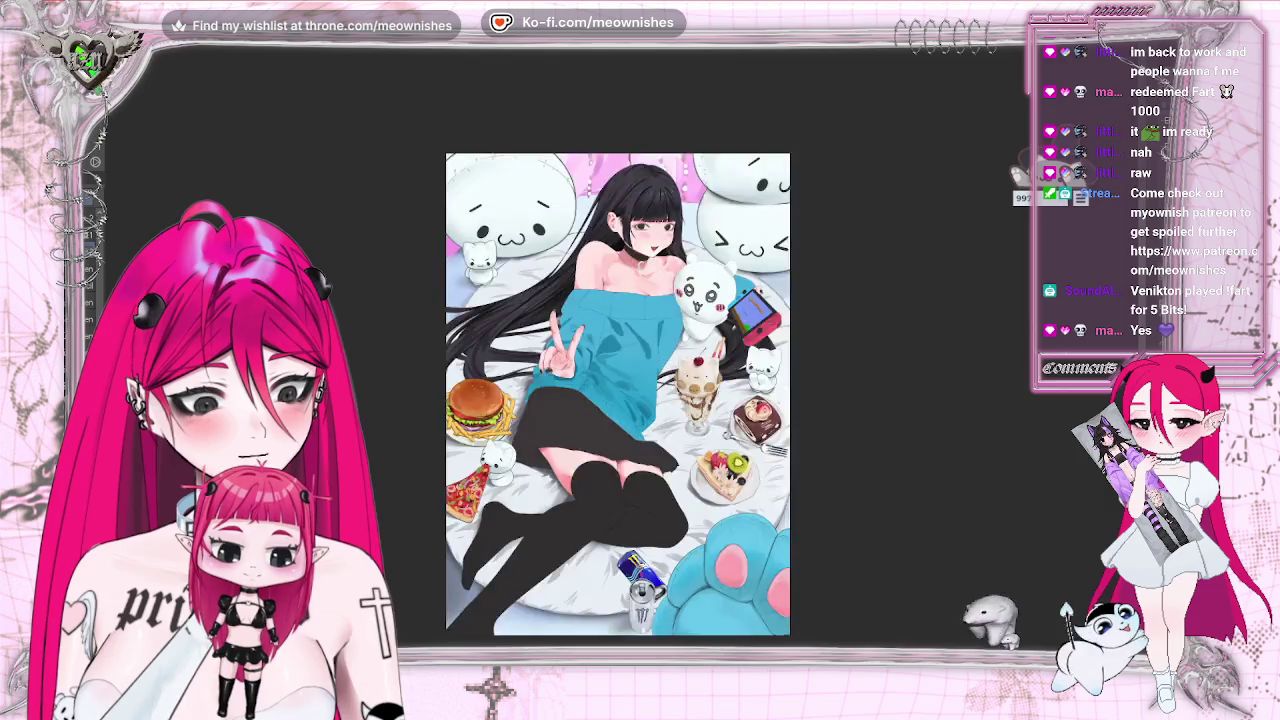
scroll(612, 360, "up", 5)
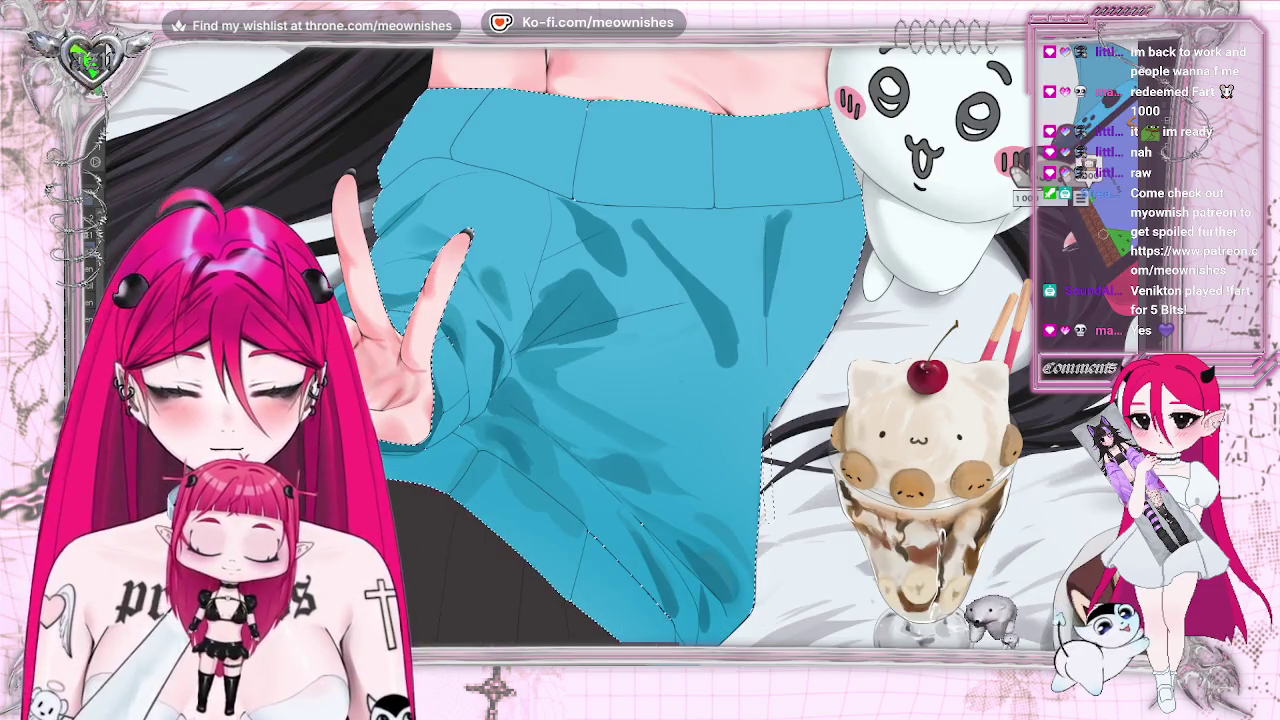
scroll(628, 345, "up", 5)
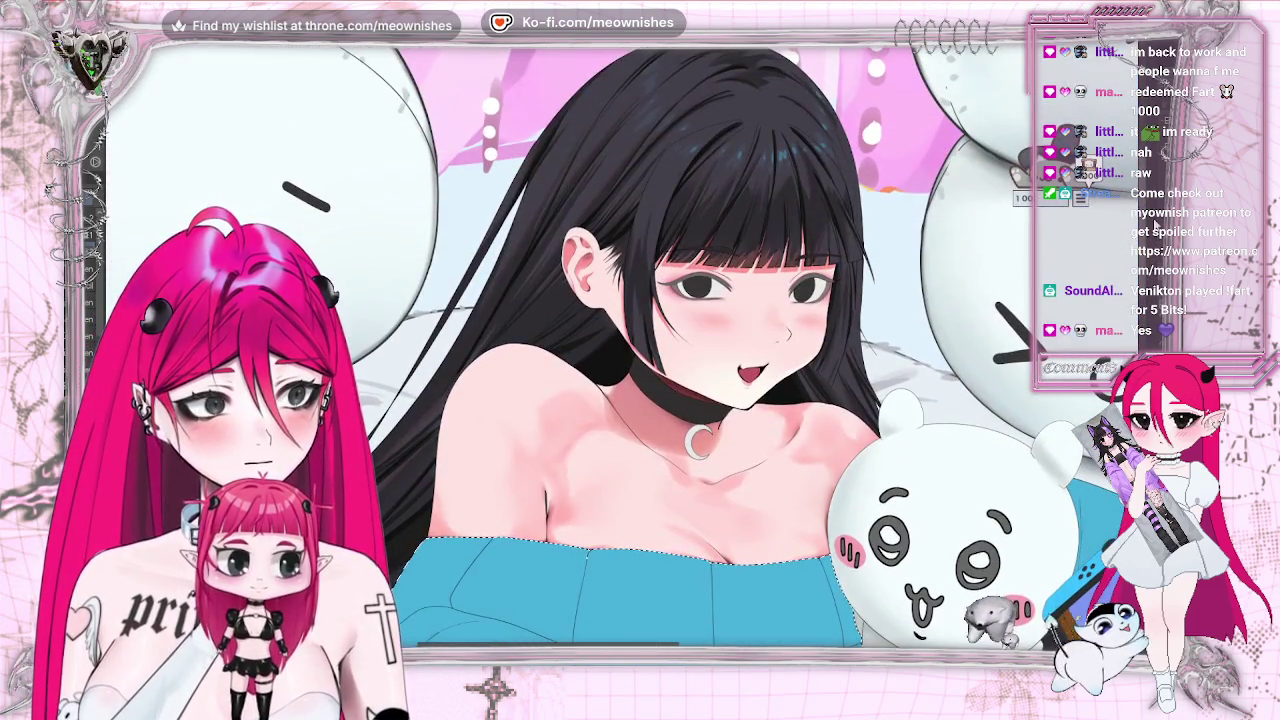
scroll(618, 400, "down", 3)
scroll(618, 455, "down", 3)
scroll(618, 455, "down", 2)
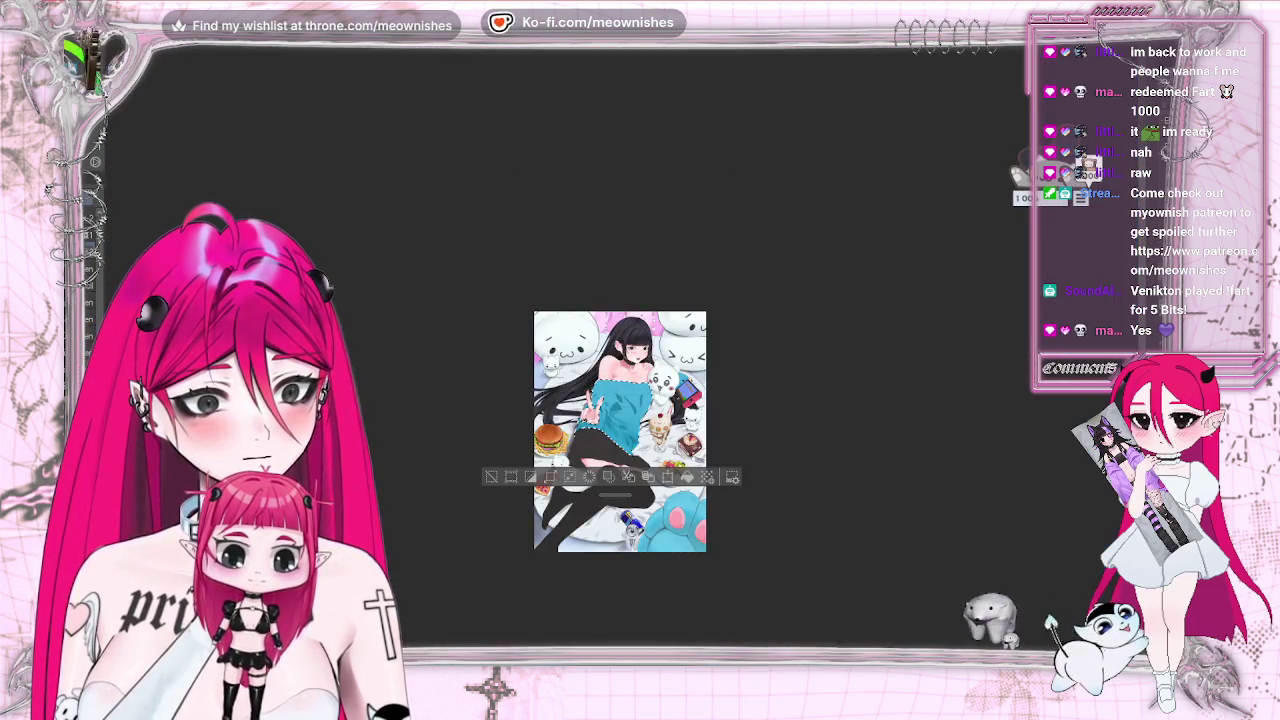
scroll(622, 357, "up", 2)
scroll(622, 357, "up", 2)
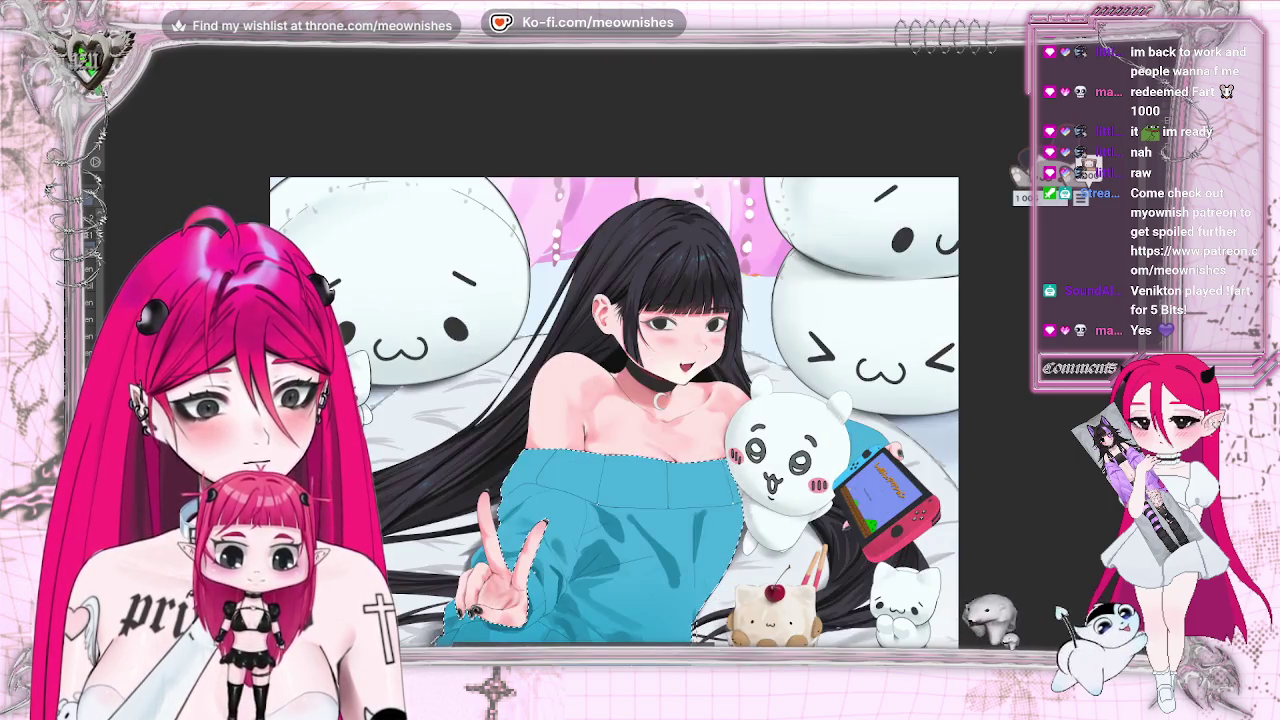
Mirror the canvas and scroll again to check the composition.
key("h")
key("h")
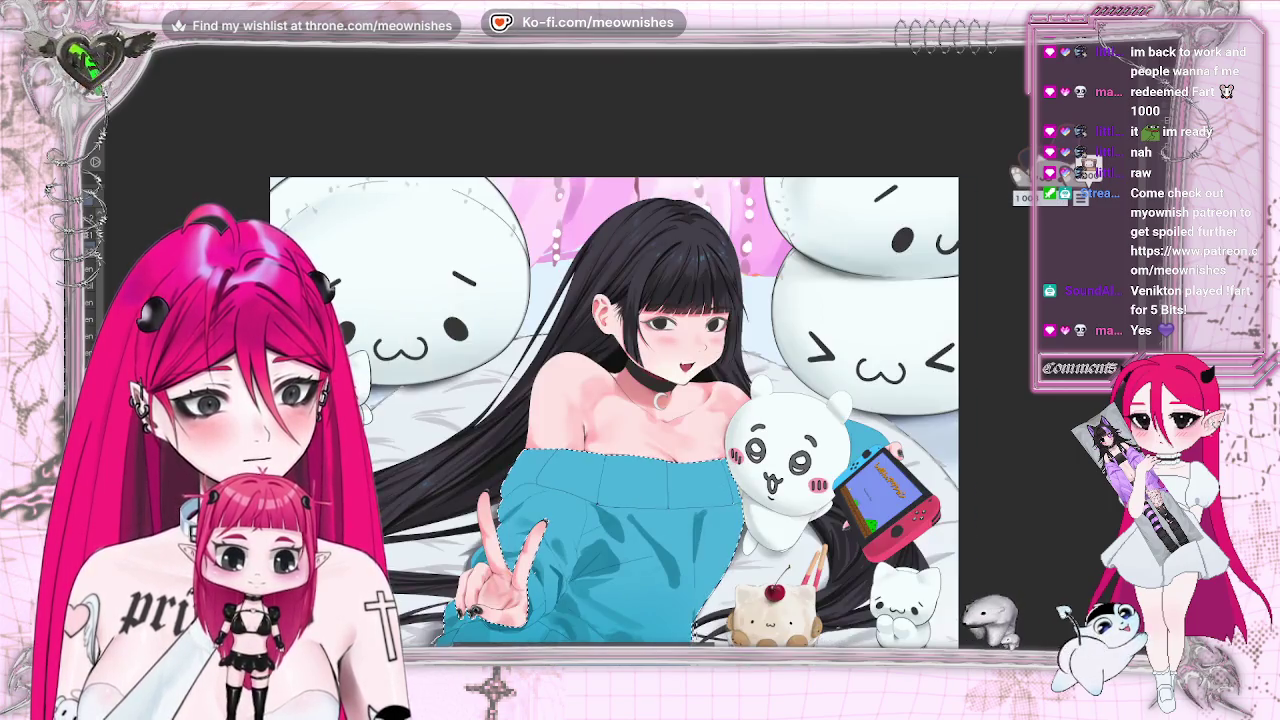
scroll(622, 357, "down", 3)
scroll(622, 357, "down", 2)
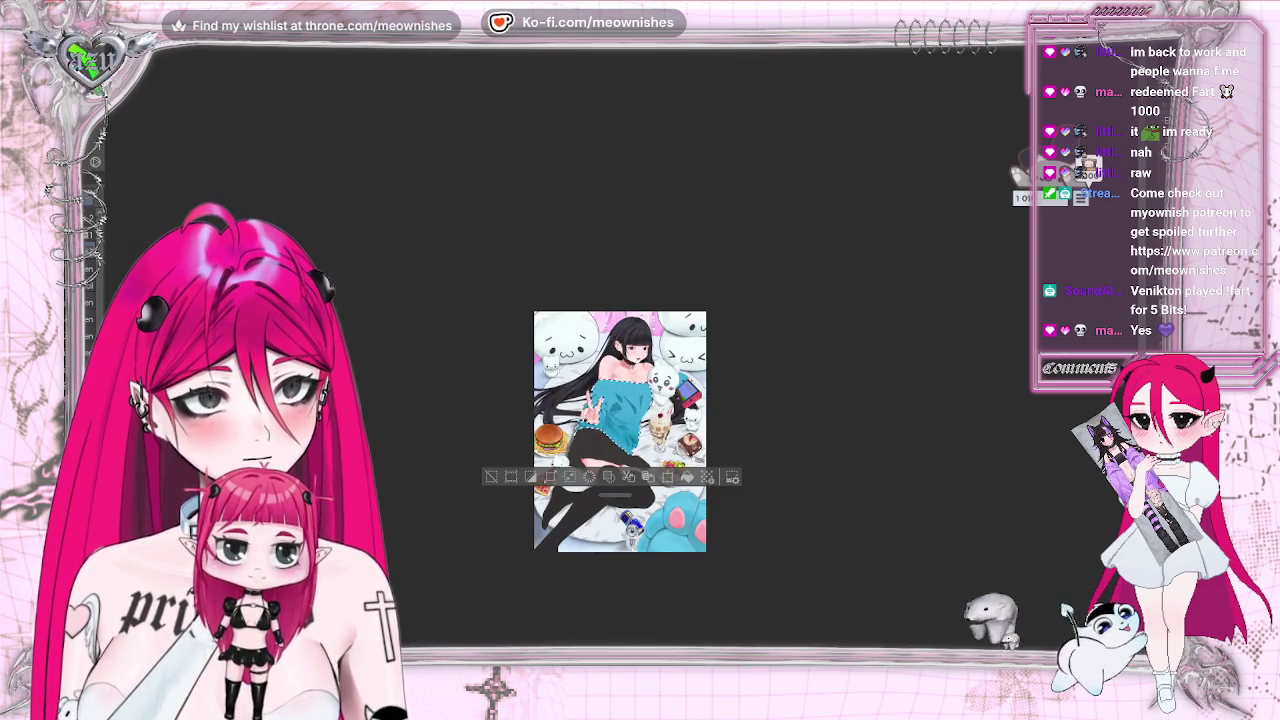
scroll(622, 357, "up", 3)
scroll(622, 357, "up", 2)
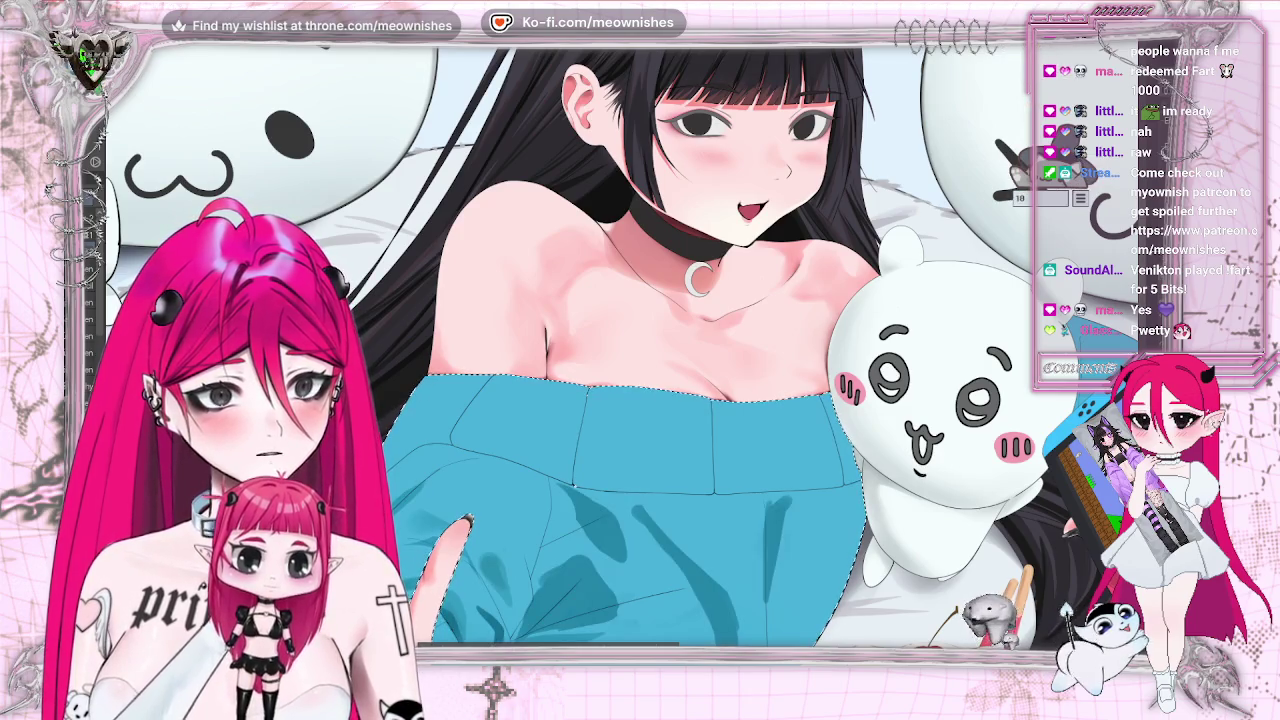
scroll(620, 400, "down", 3)
Enlarge the brush size step by step from about 19 to about 50.
key("]")
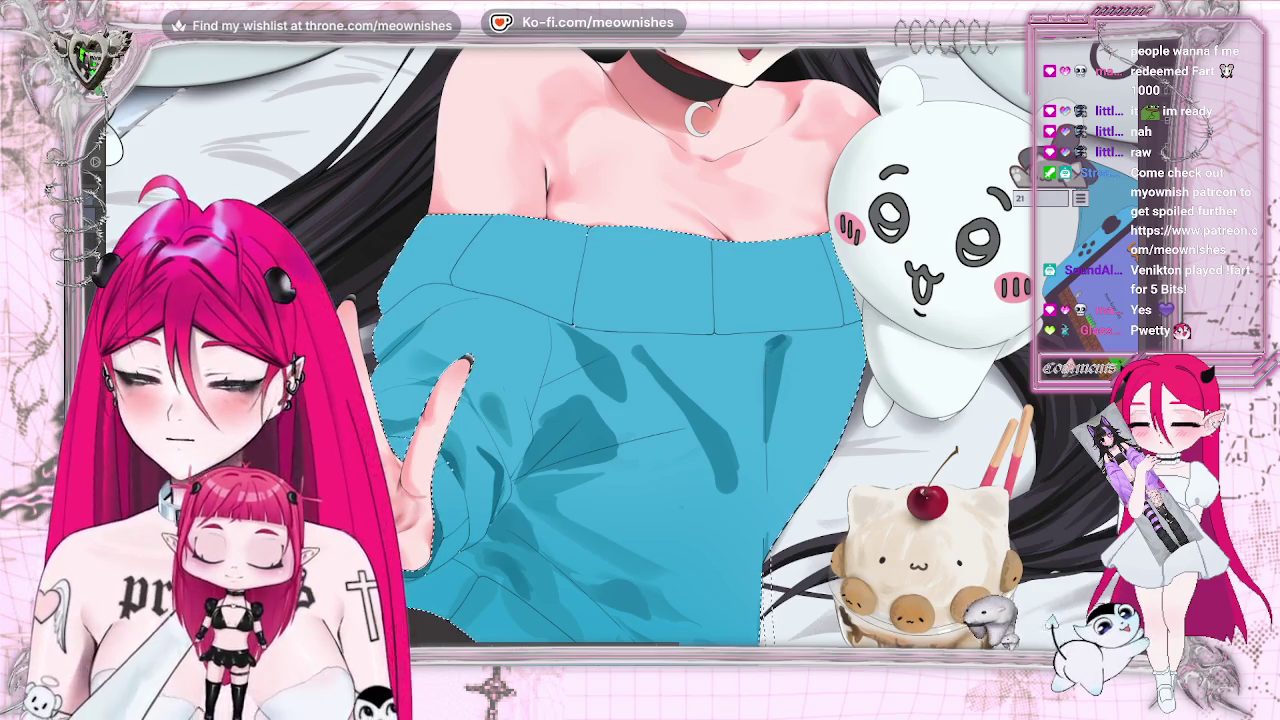
key("]")
key("]")
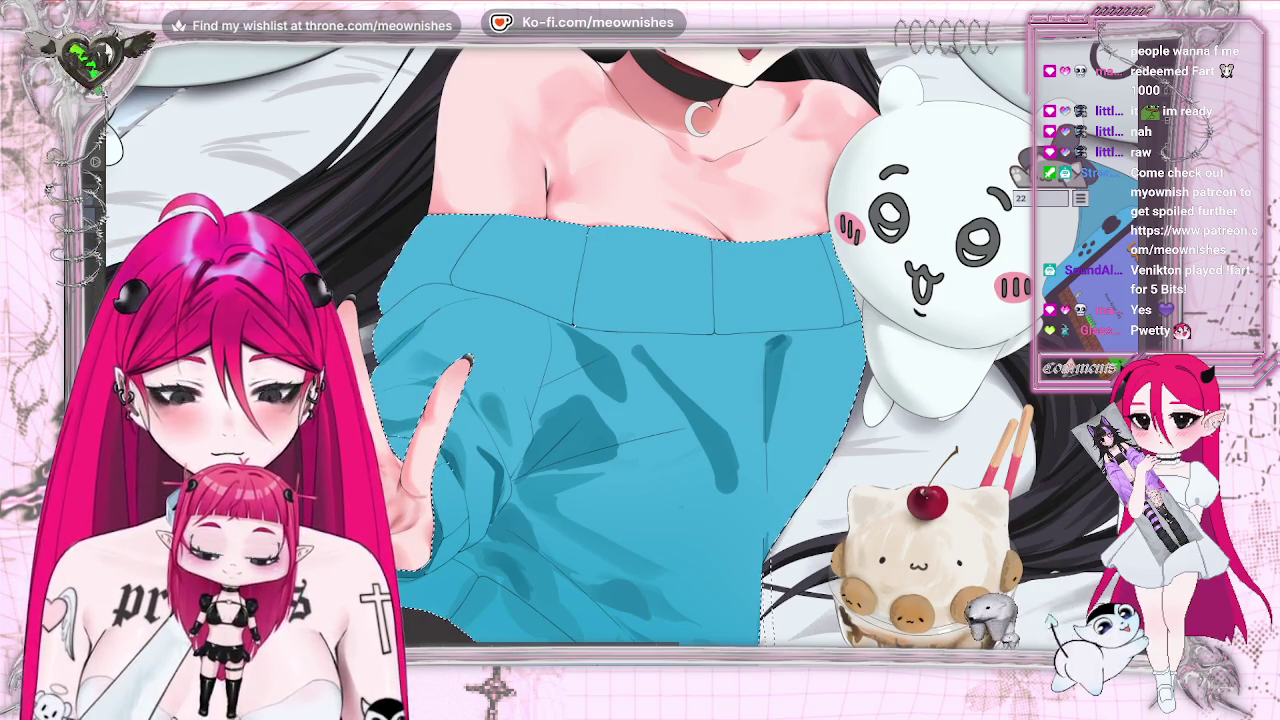
key("]")
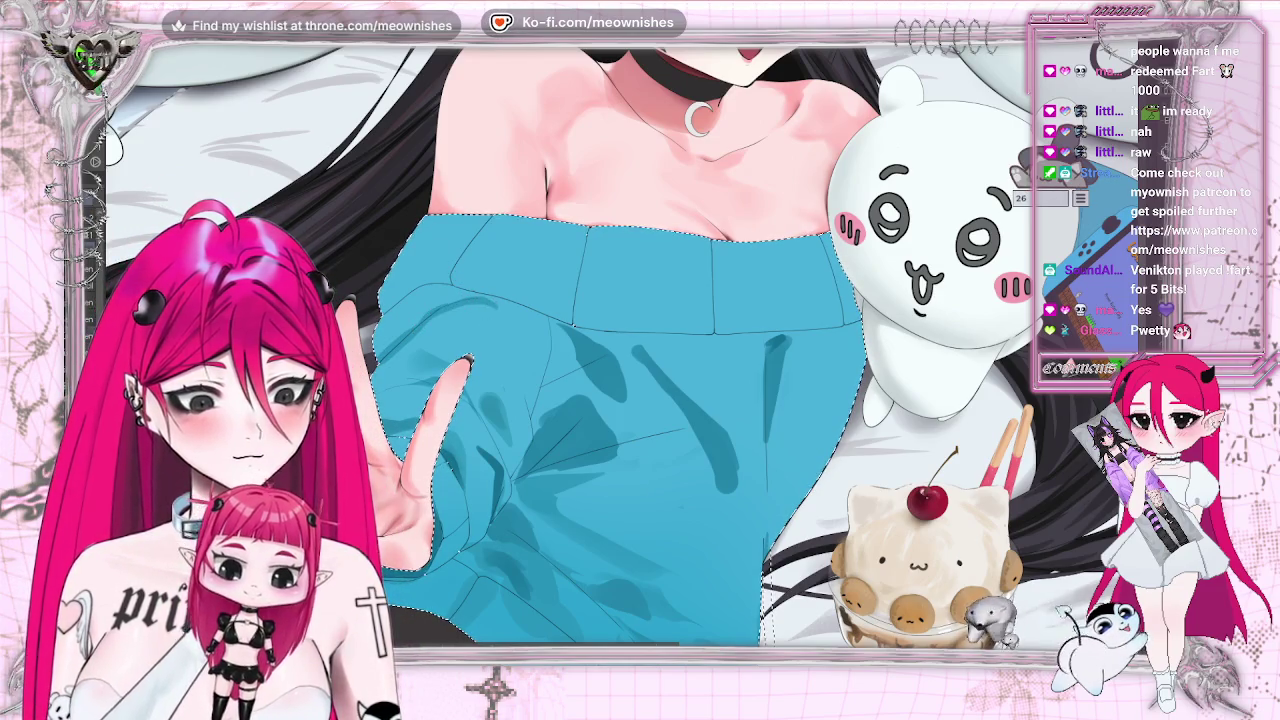
key("]")
key("]")
key("]")
key("]")
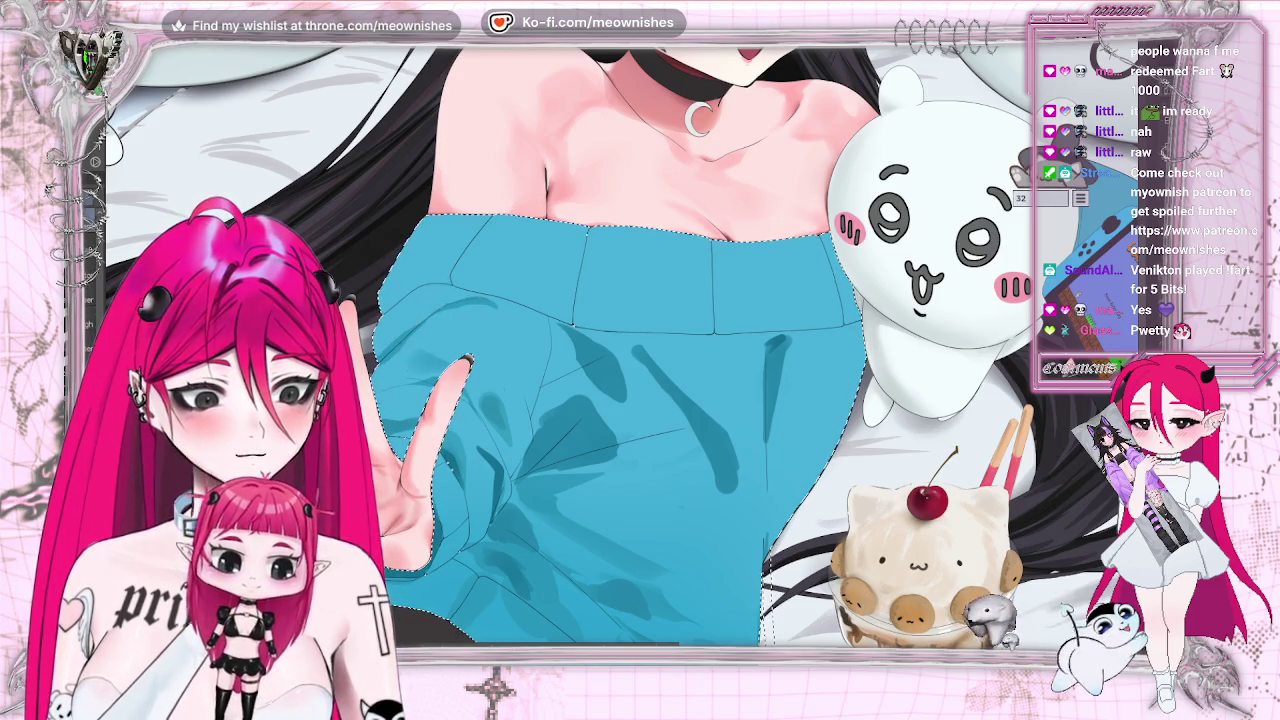
key("]")
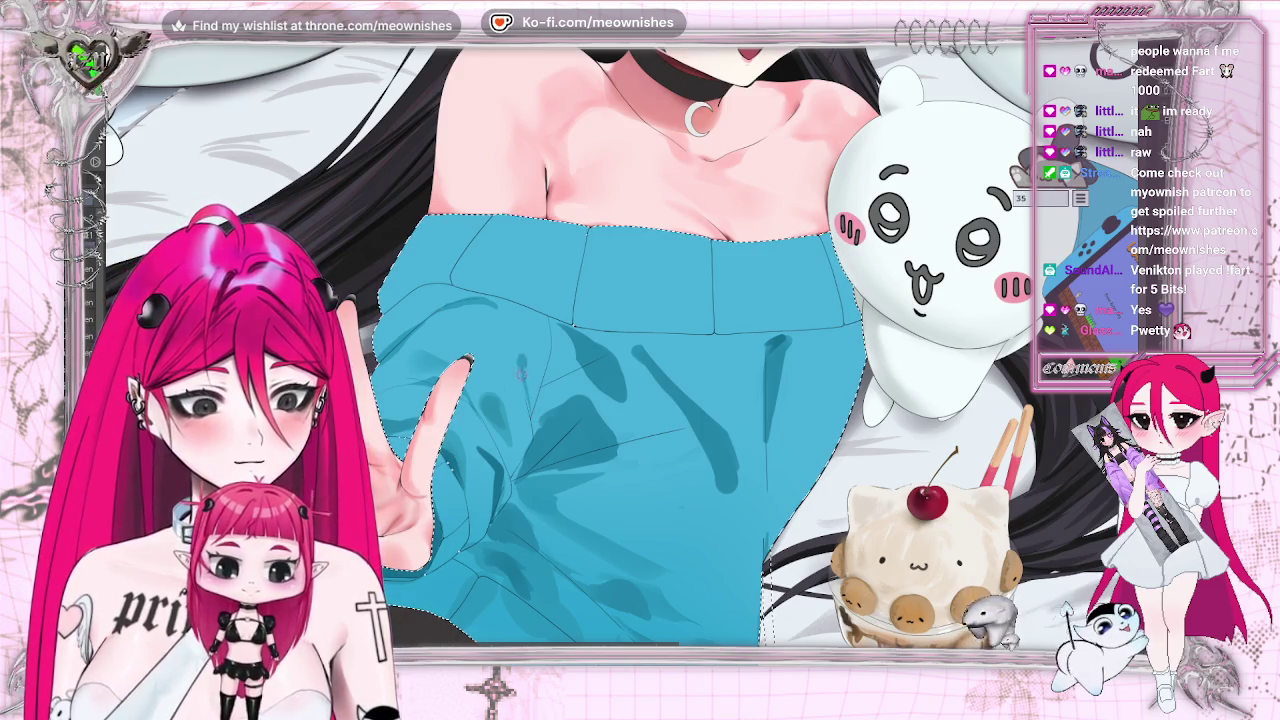
key("]")
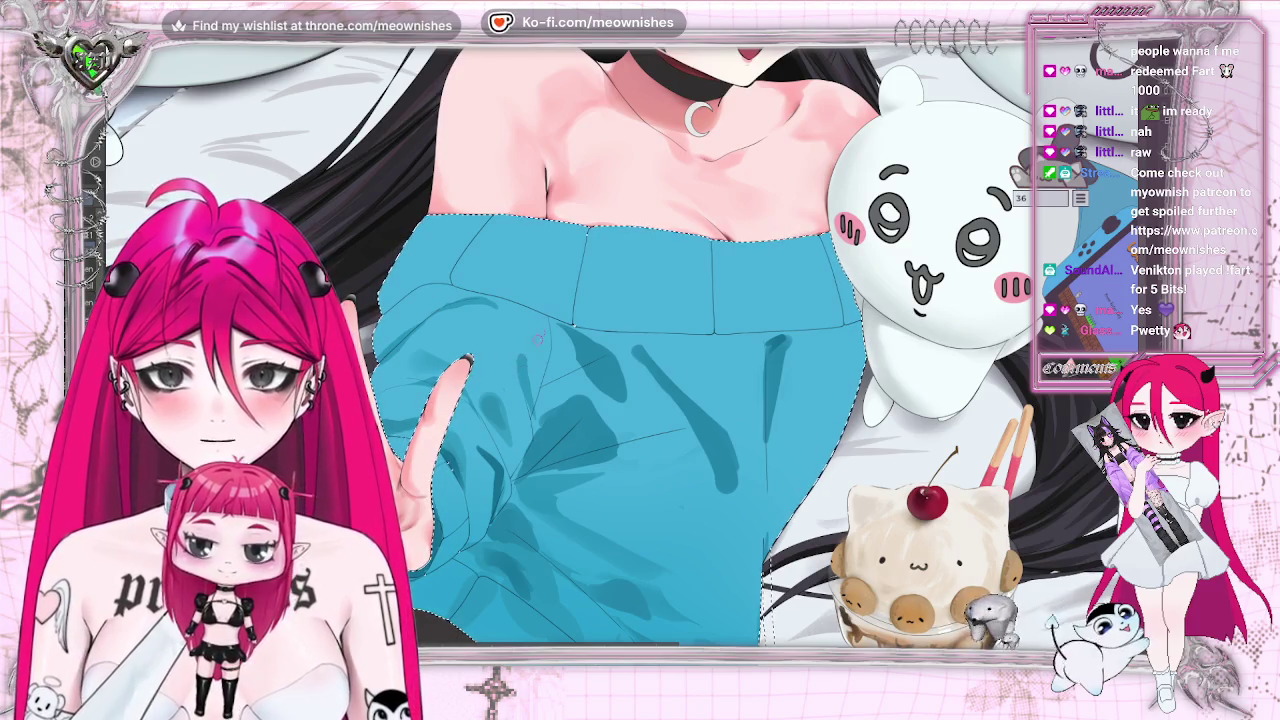
key("]")
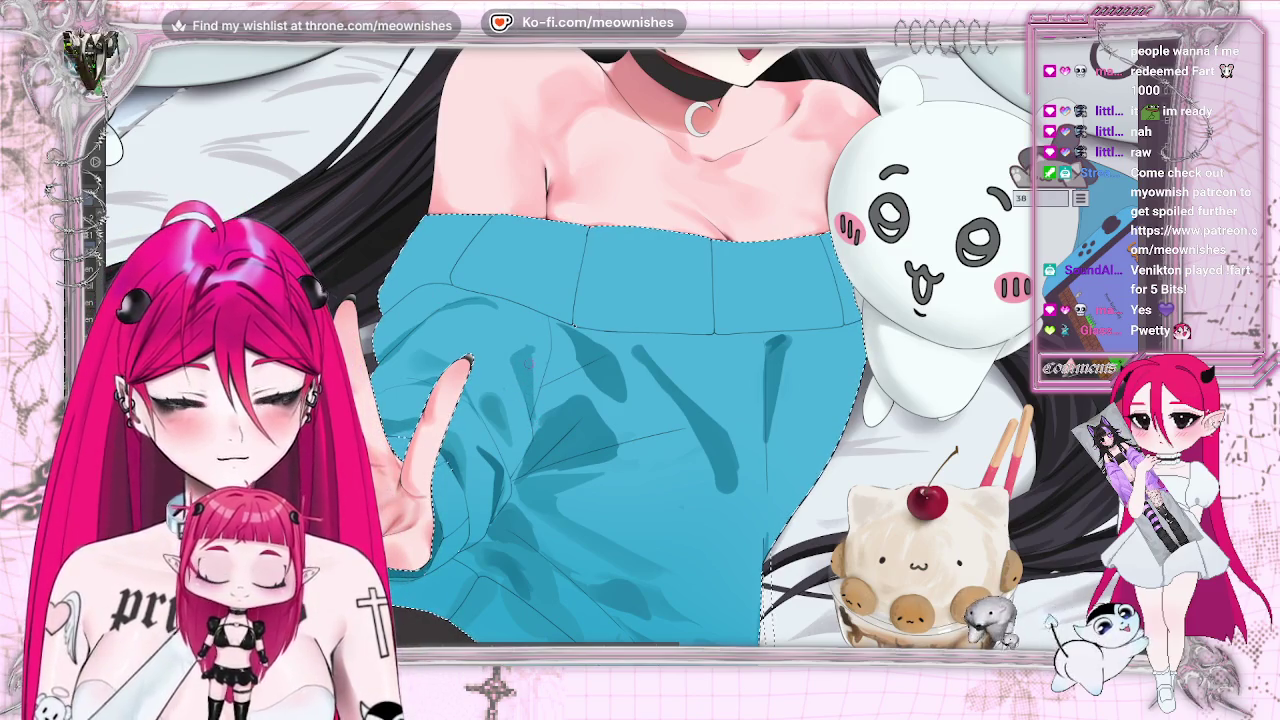
scroll(466, 360, "down", 5)
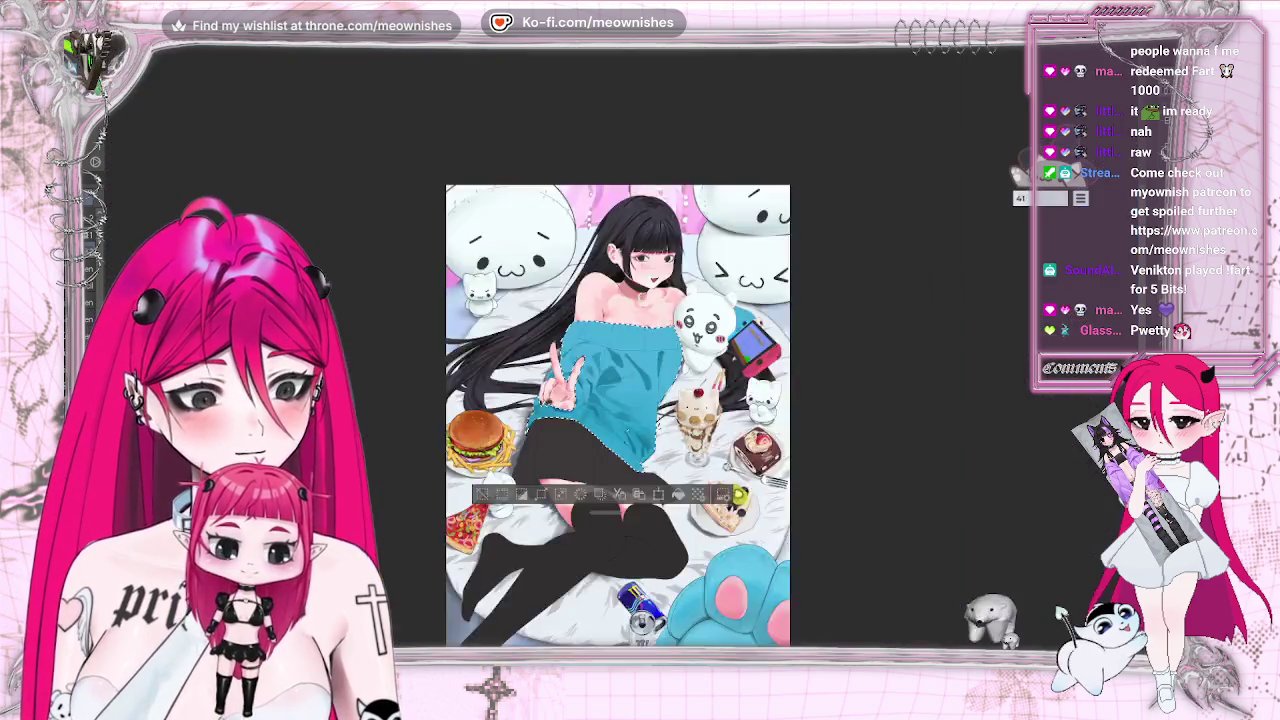
scroll(466, 360, "up", 8)
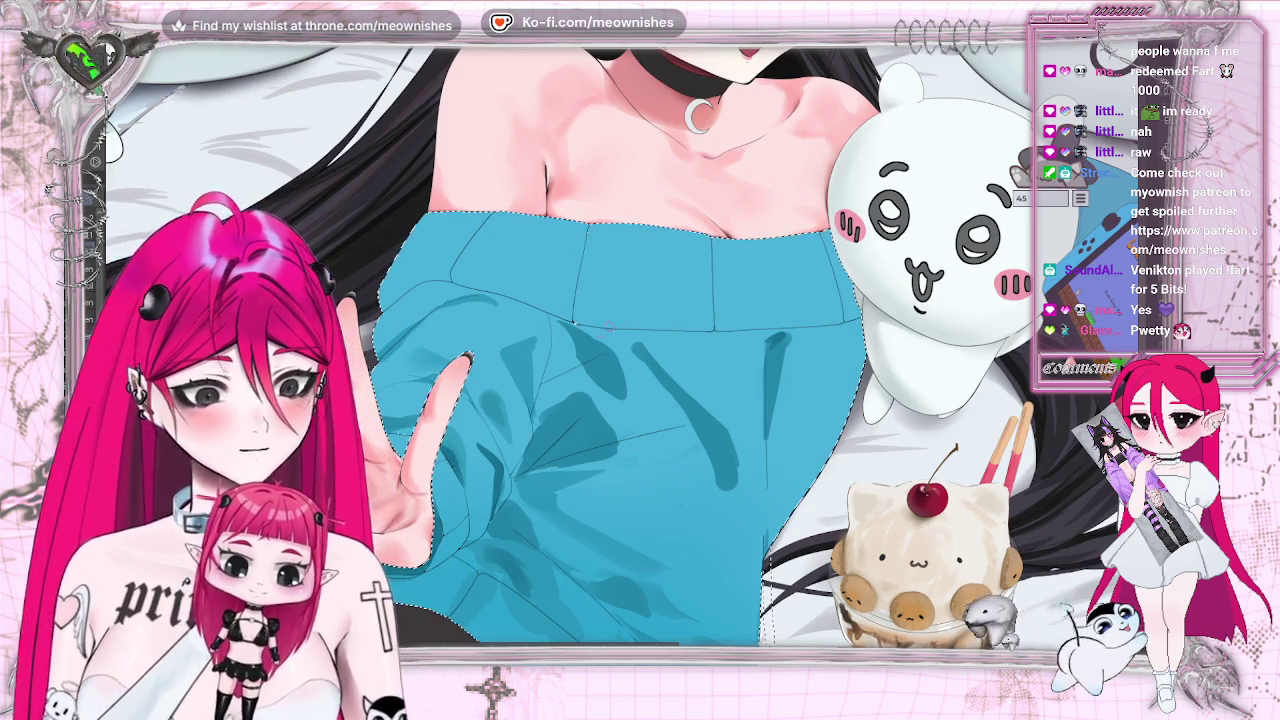
key("]")
key("]")
key("]")
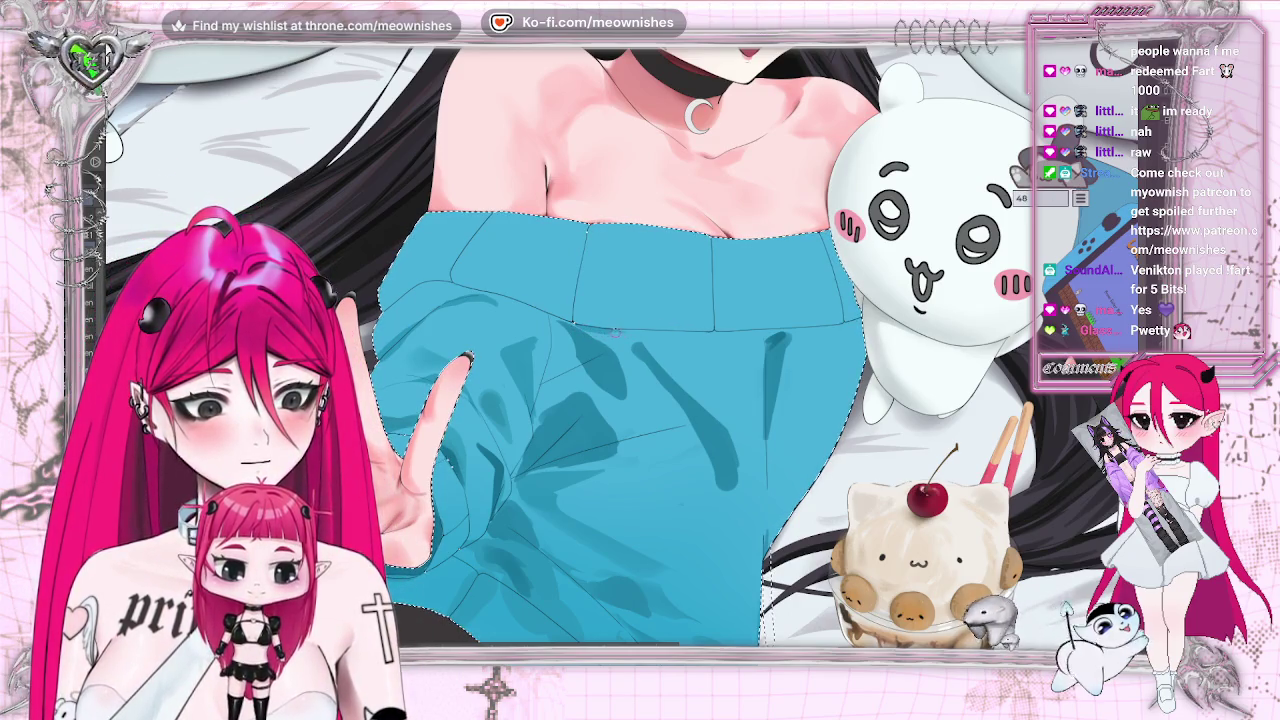
key("]")
key("]")
key("]")
key("]")
scroll(600, 350, "down", 5)
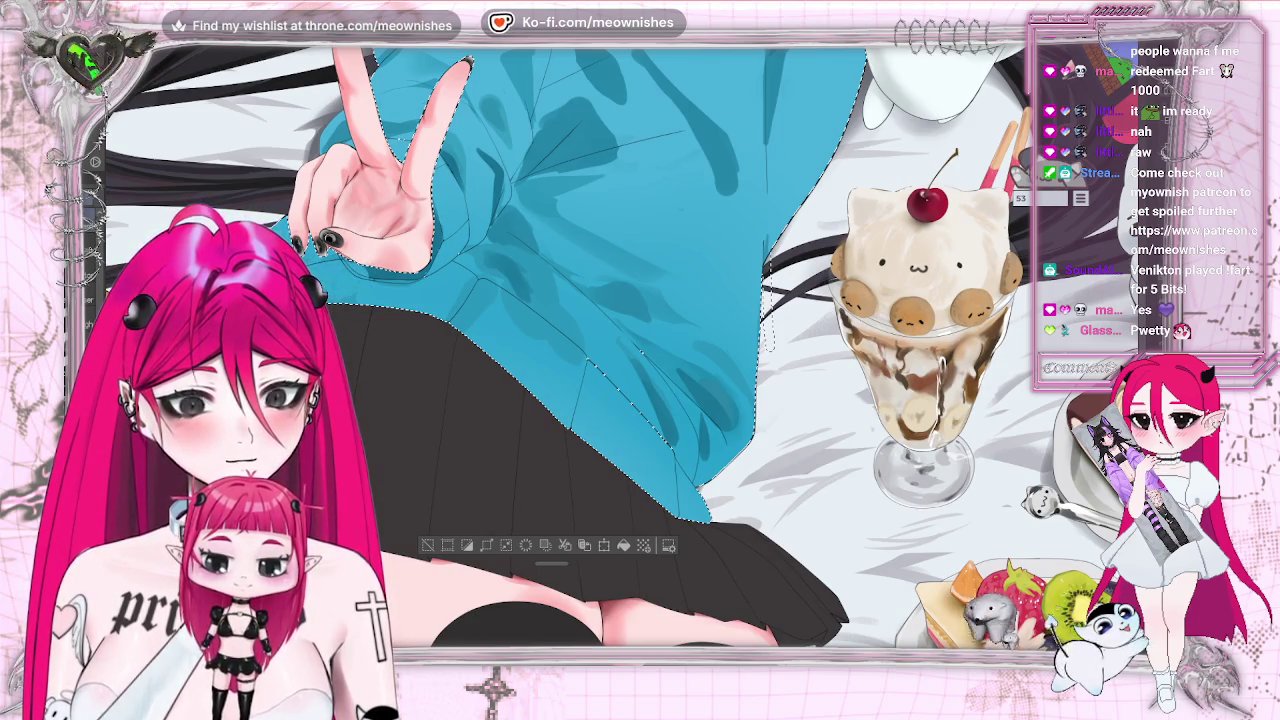
Enlarge the brush from about 70 to about 82 while moving around the canvas.
key("]")
key("]")
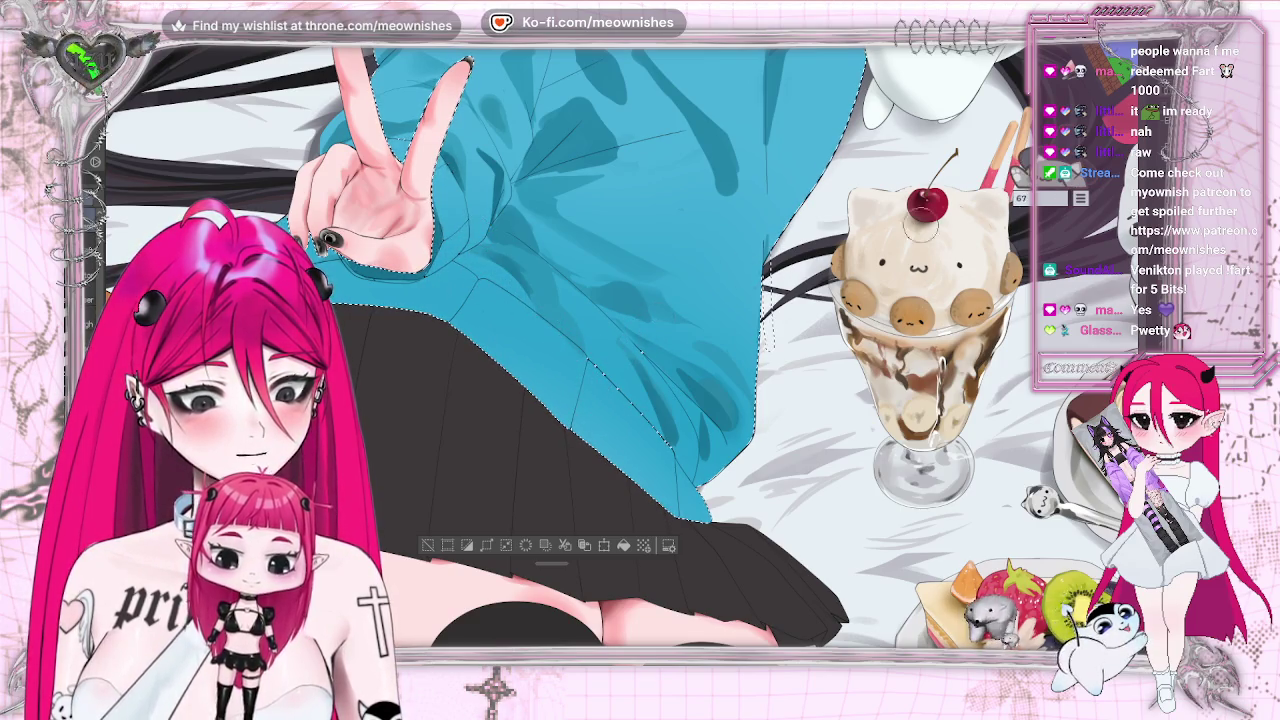
scroll(895, 230, "up", 5)
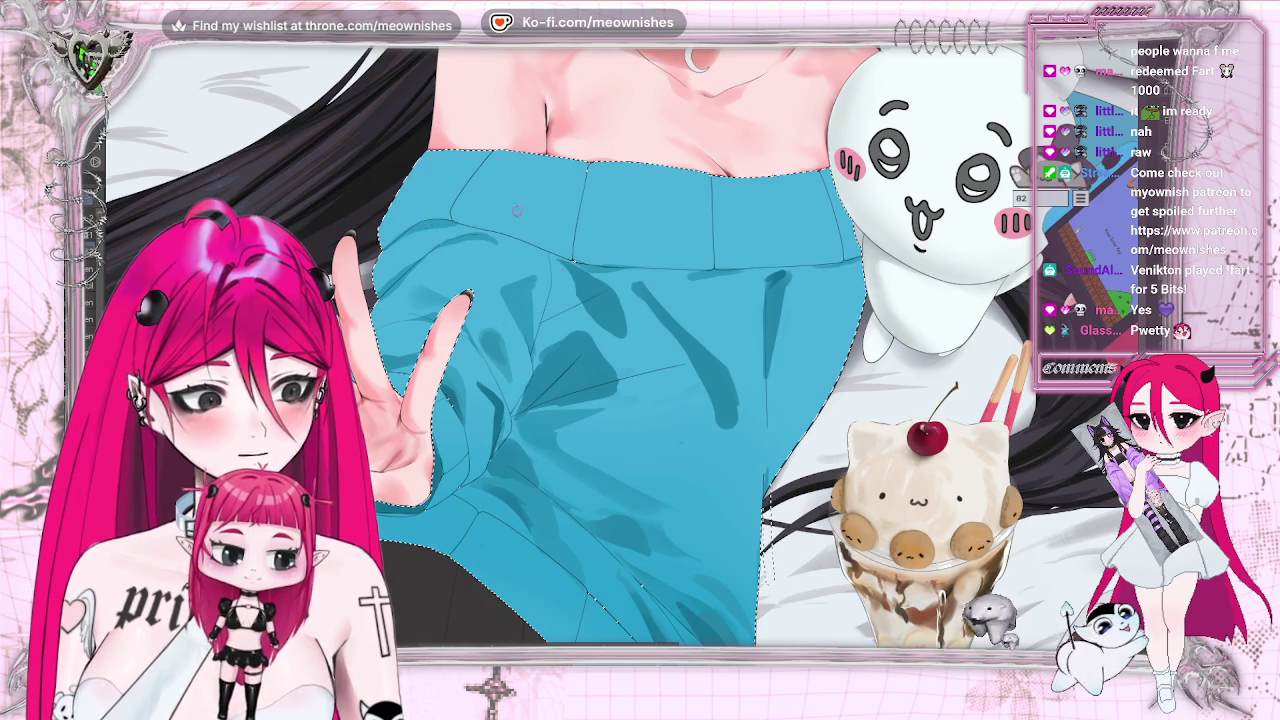
Fit the full illustration on screen and flip it horizontally to check the drawing.
left_click_drag(517, 210, 517, 210)
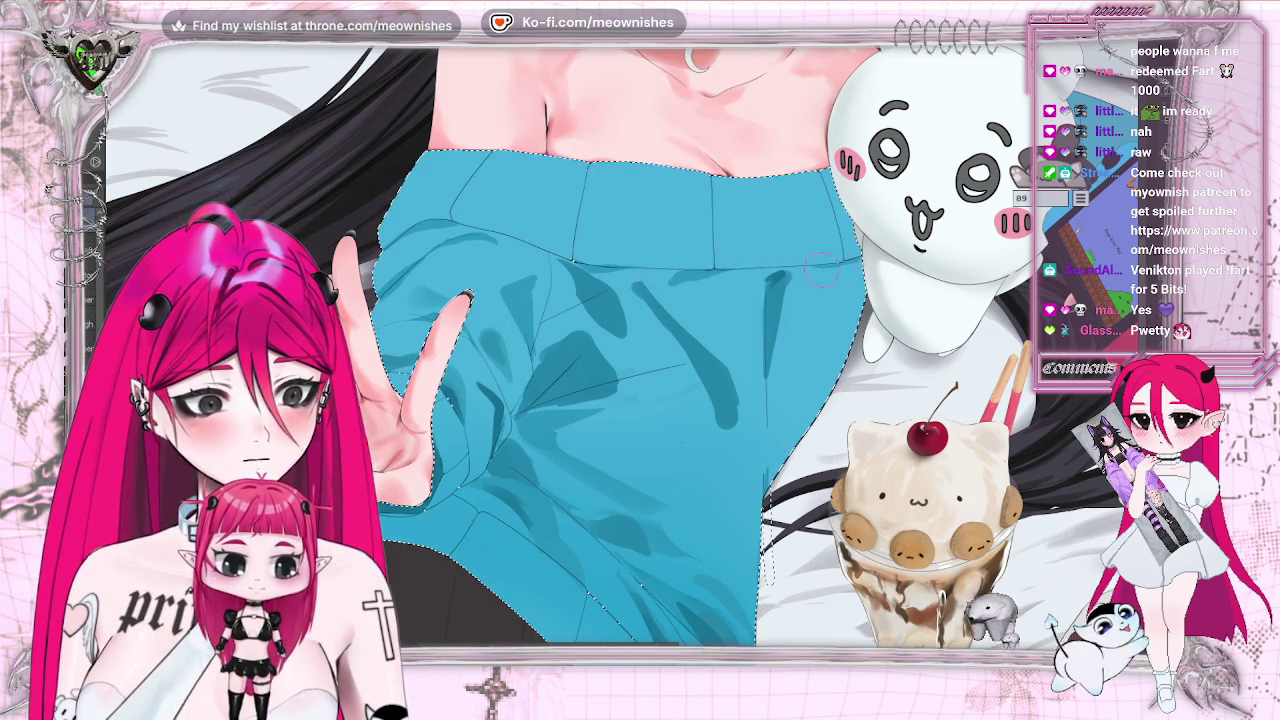
key("ctrl+0")
scroll(620, 380, "down", 2)
scroll(620, 380, "up", 3)
scroll(620, 380, "up", 3)
key("h")
key("h")
Refit the view and restore the darker blue shading strokes across the sweater.
key("ctrl+0")
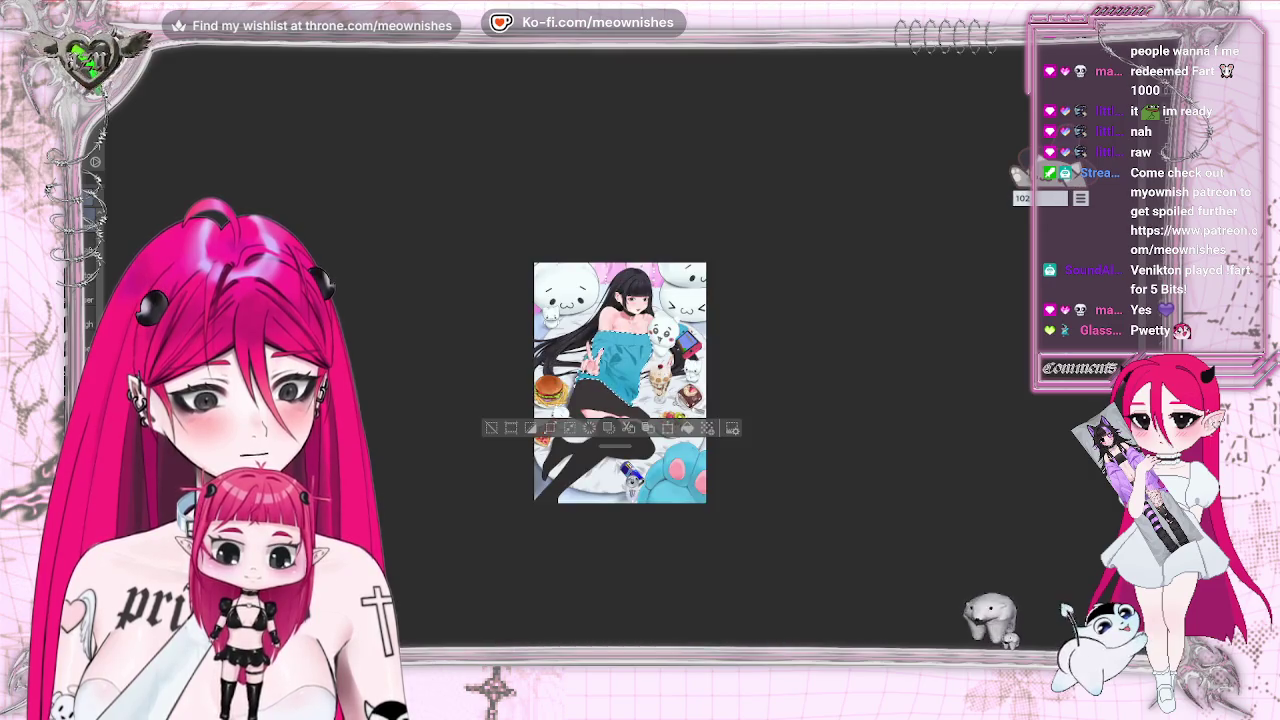
scroll(620, 380, "up", 2)
scroll(620, 380, "up", 2)
key("ctrl+y")
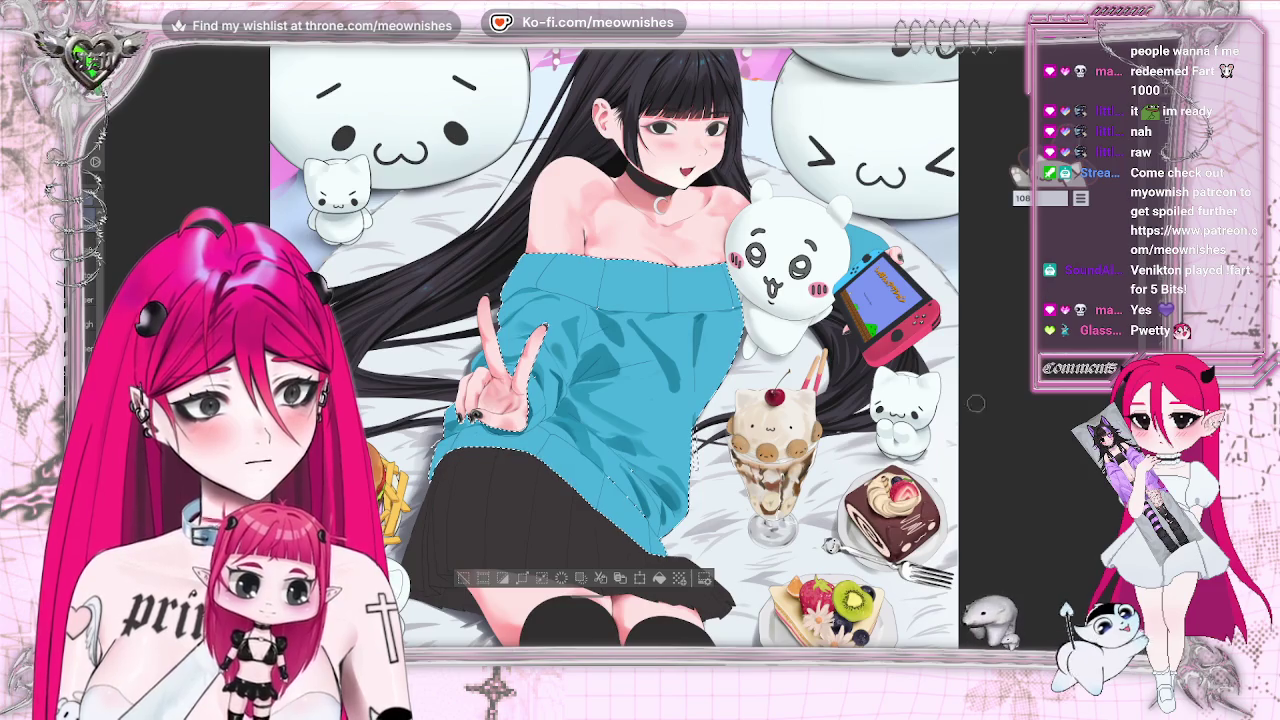
key("alt+e")
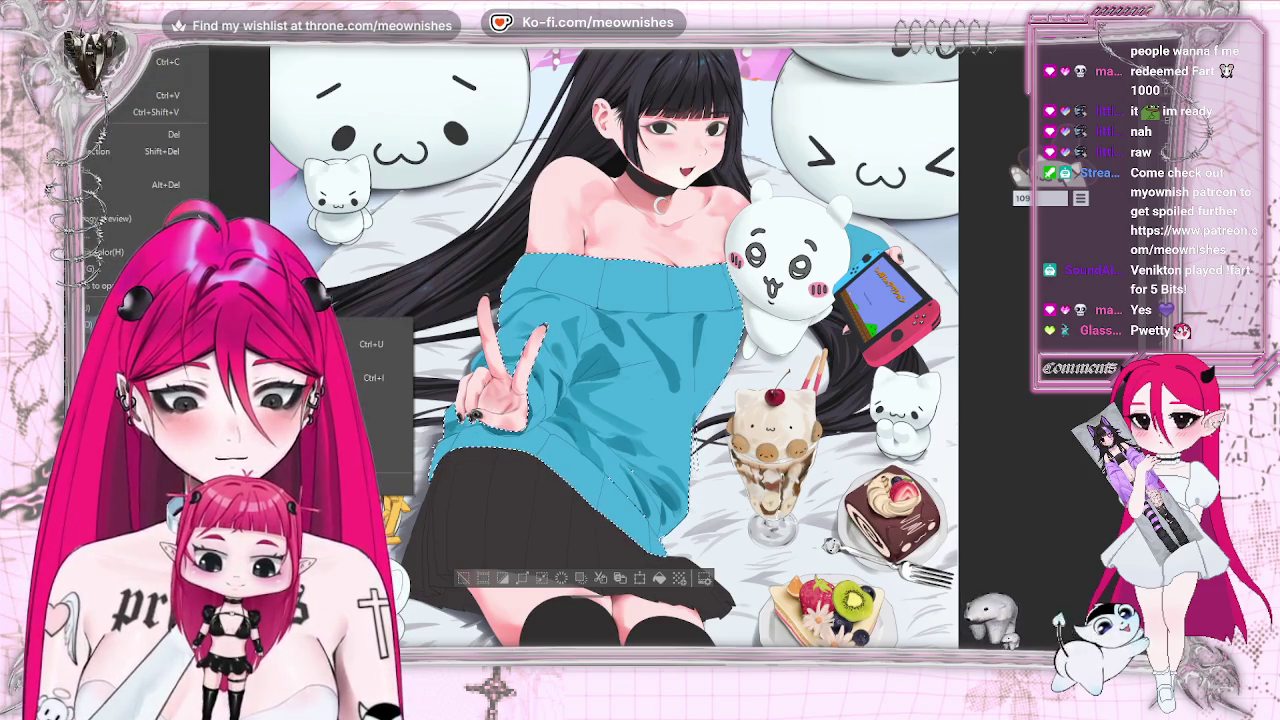
Shift the sweater hue to 3 for a lighter cyan, lower its luminosity slightly, and apply.
key("ctrl+u")
left_click(1014, 310)
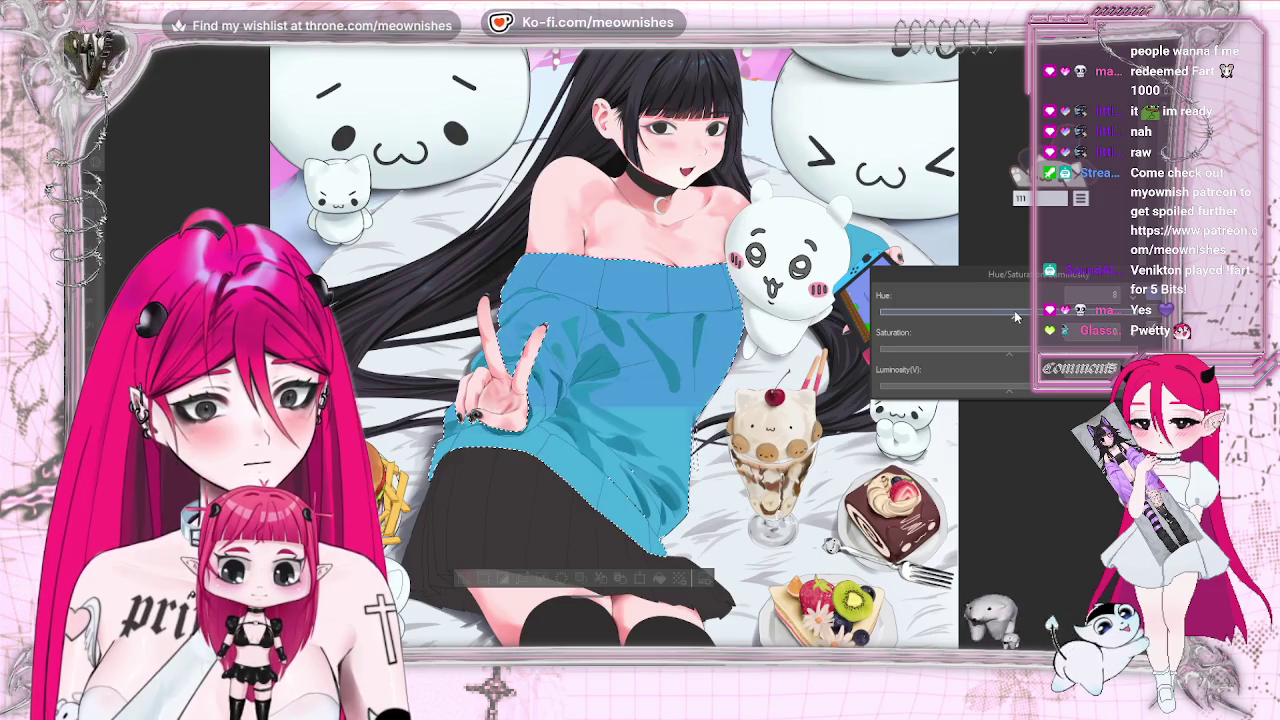
left_click_drag(1014, 310, 1011, 311)
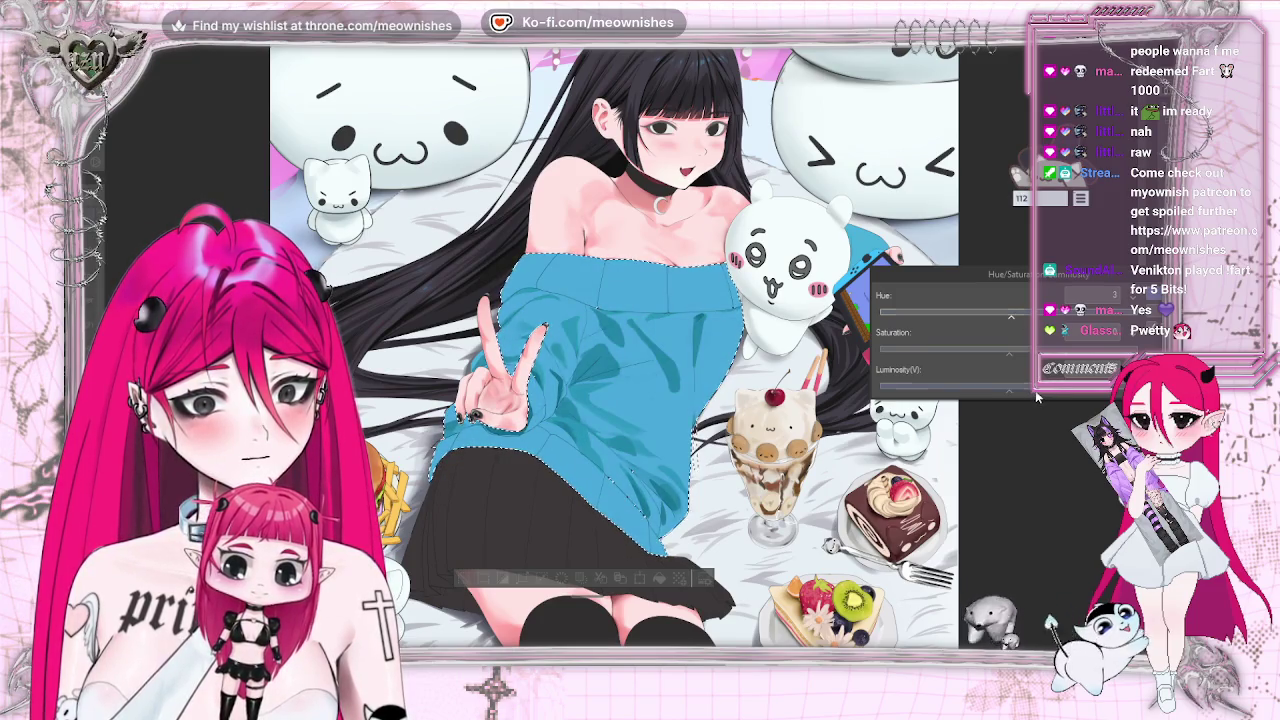
left_click_drag(1008, 388, 999, 389)
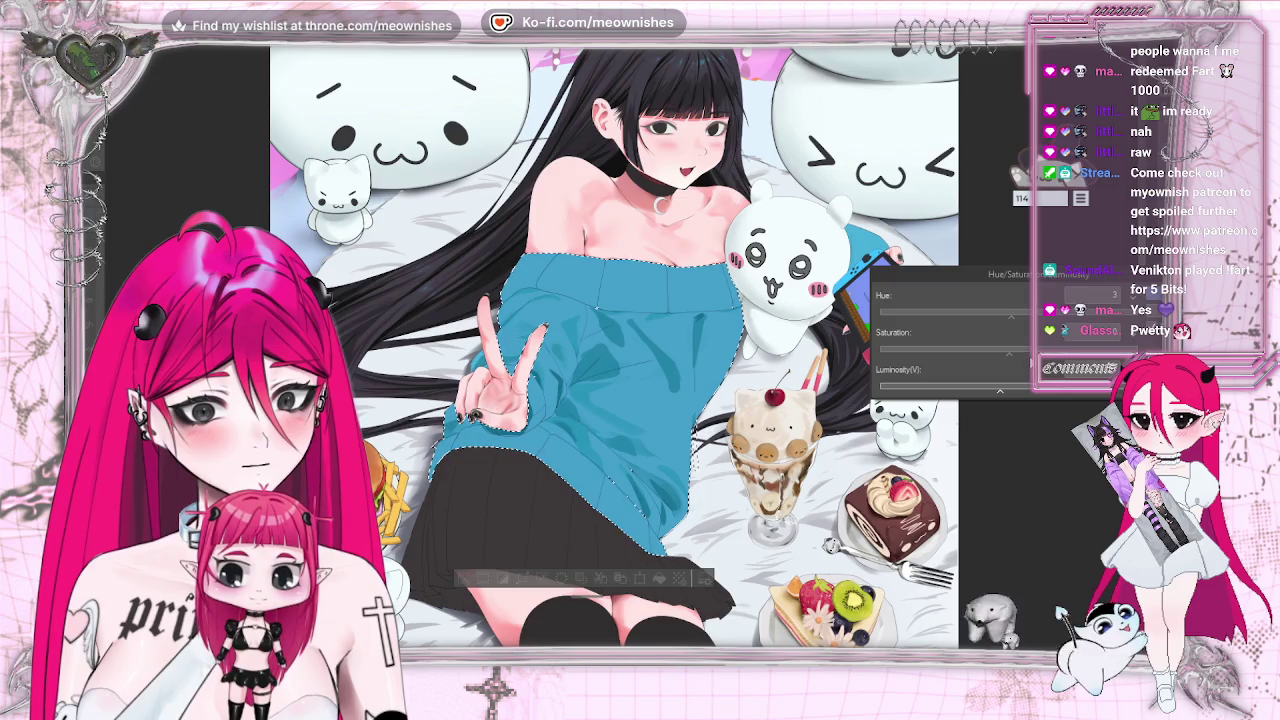
left_click(1008, 351)
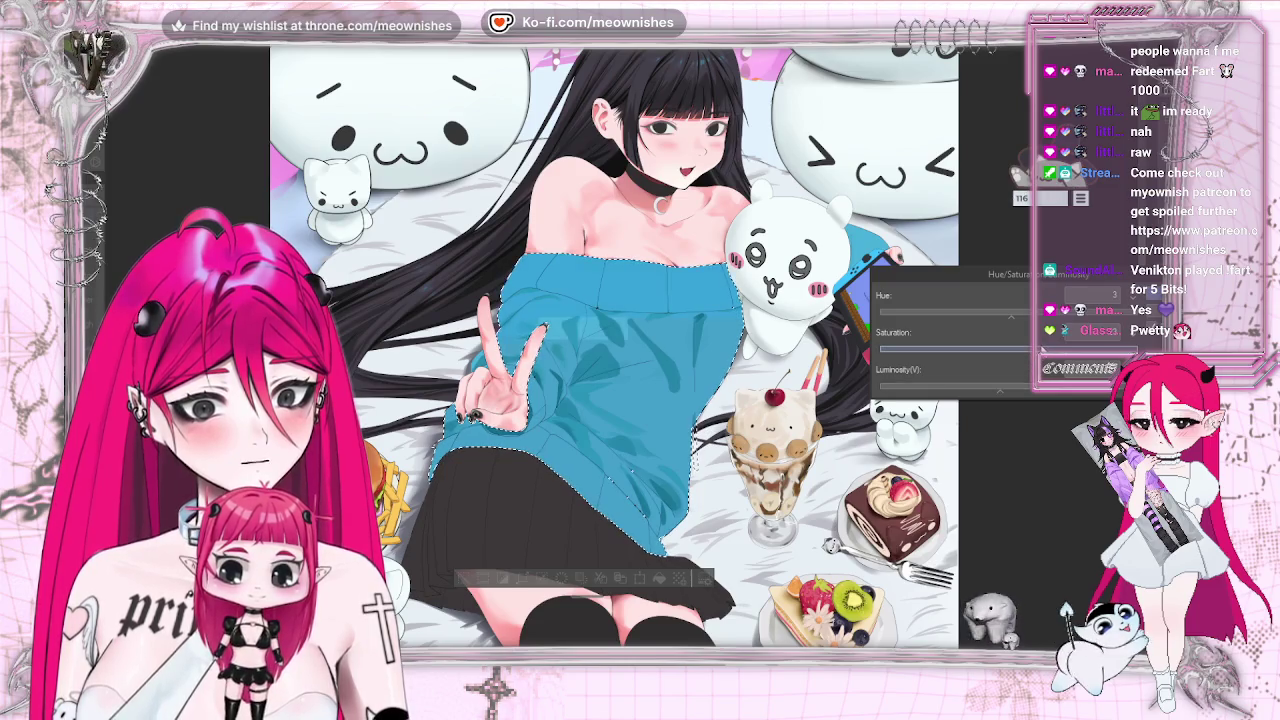
left_click(1008, 393)
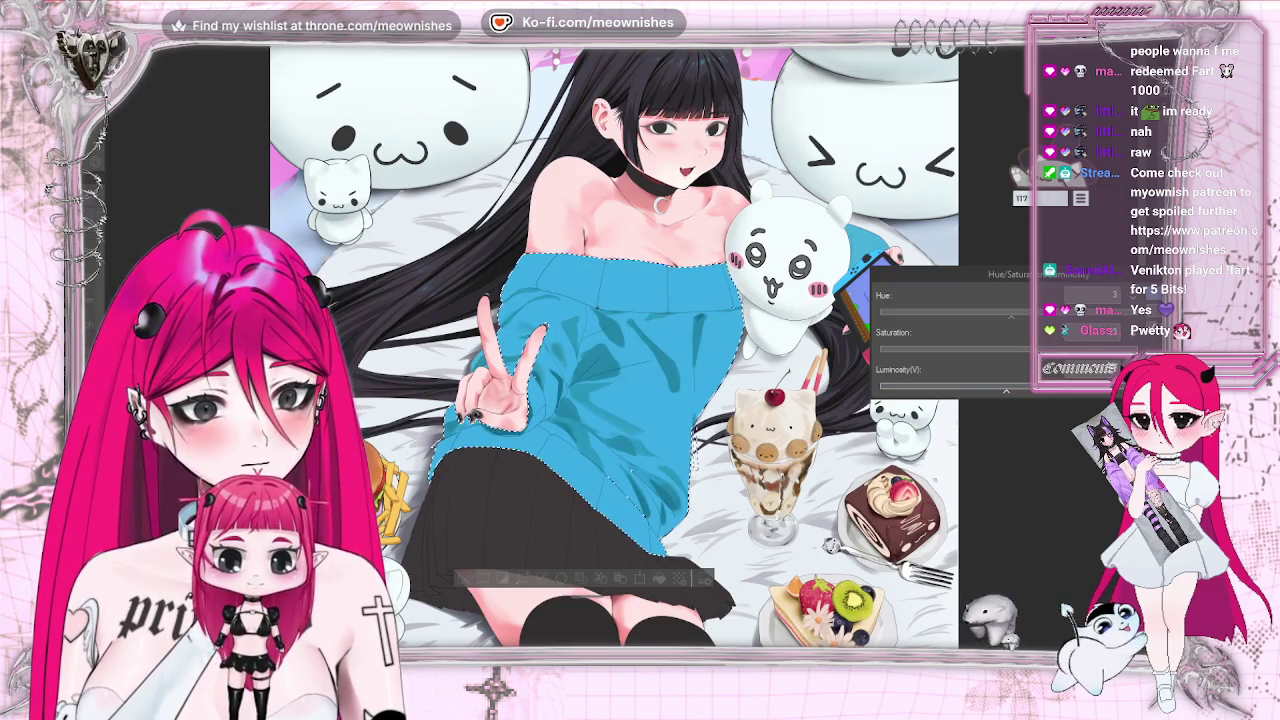
scroll(614, 347, "down", 5)
scroll(614, 347, "up", 3)
scroll(614, 347, "up", 2)
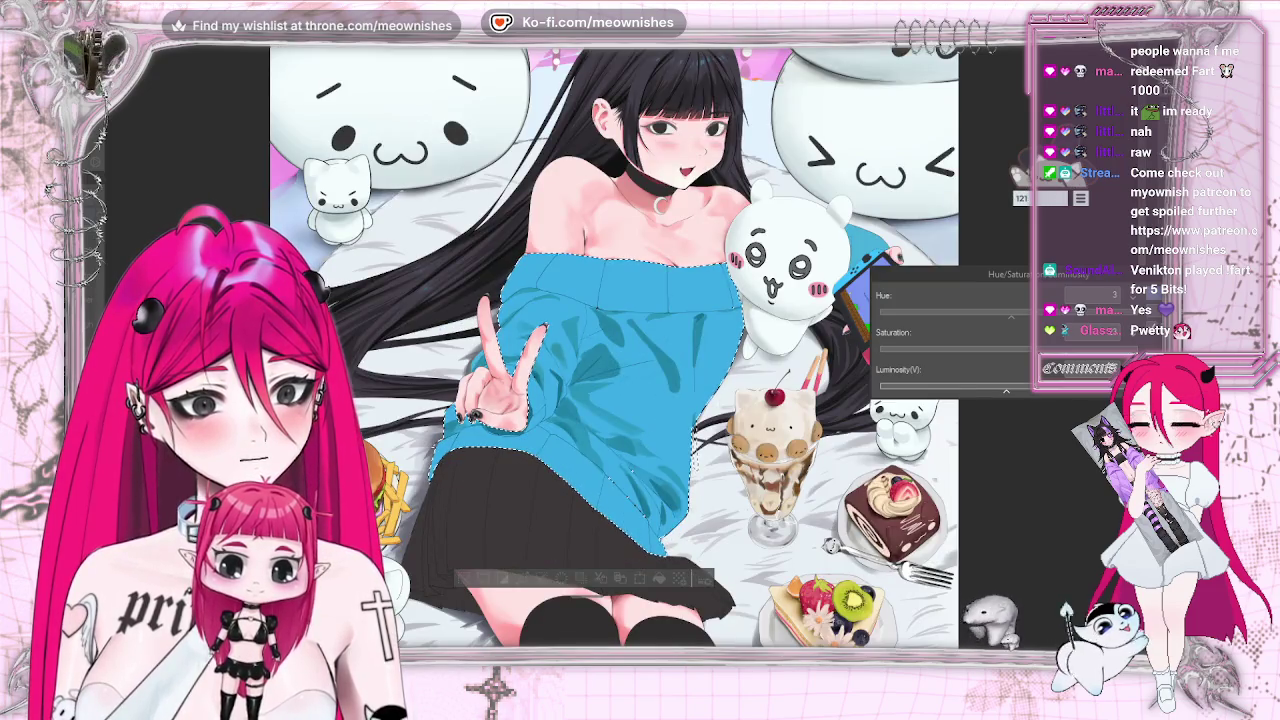
key("Return")
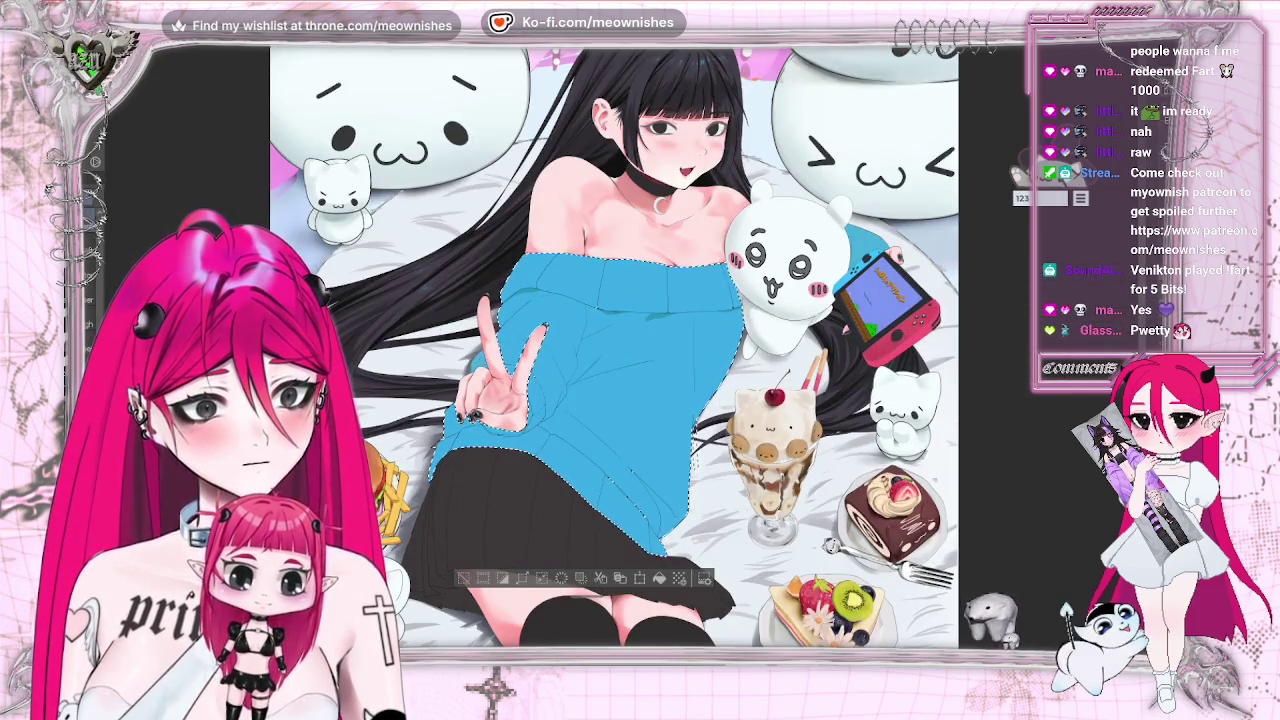
Deselect the sweater, undo to reselect it, then deselect it again.
scroll(620, 380, "down", 5)
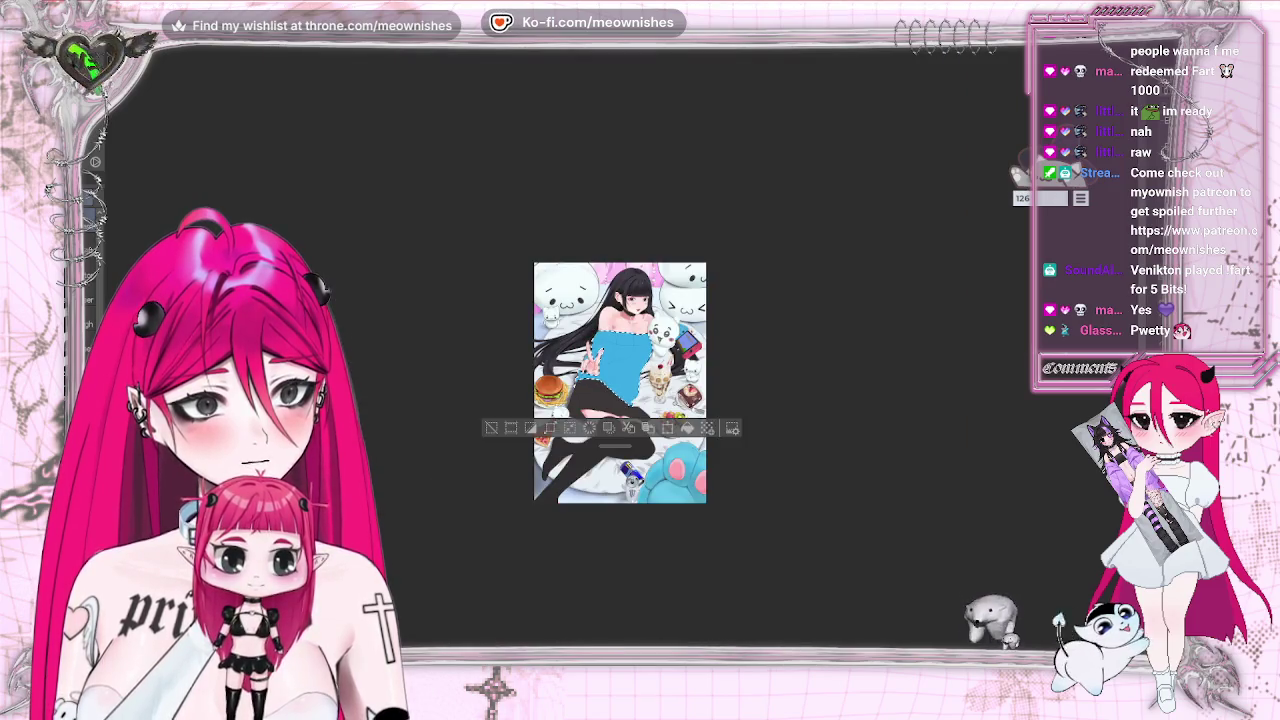
scroll(620, 380, "up", 3)
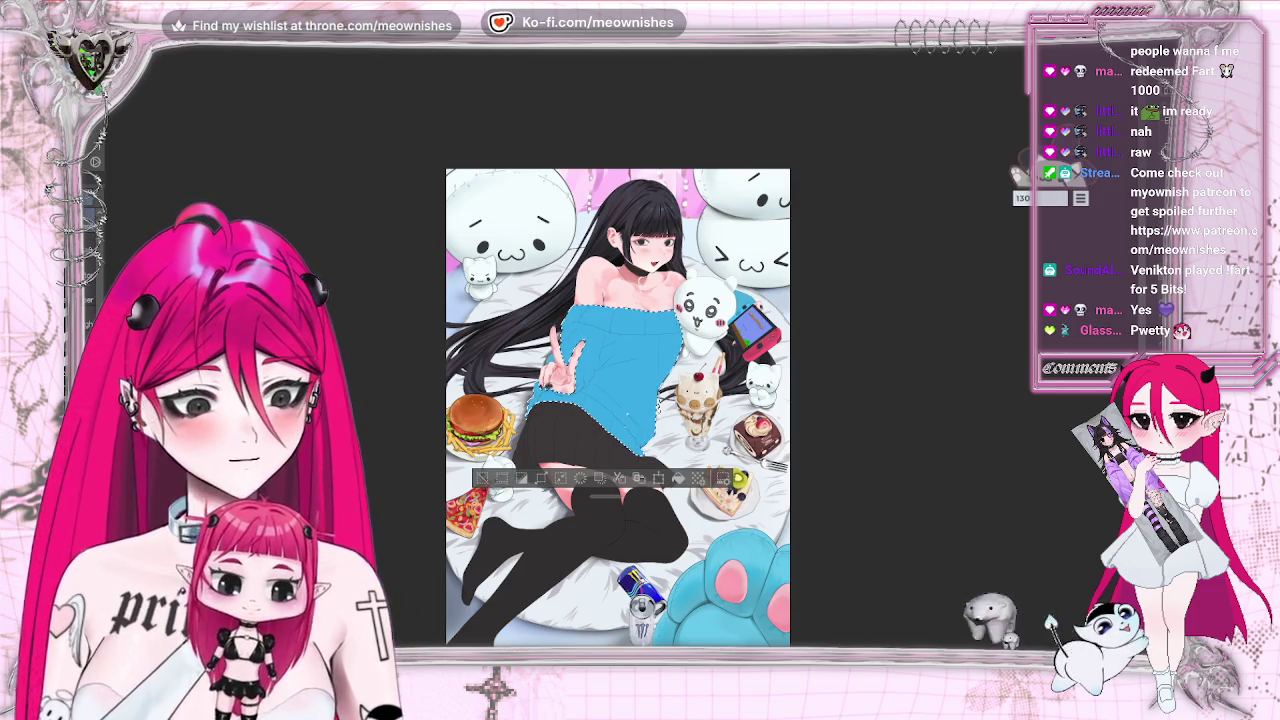
key("ctrl+d")
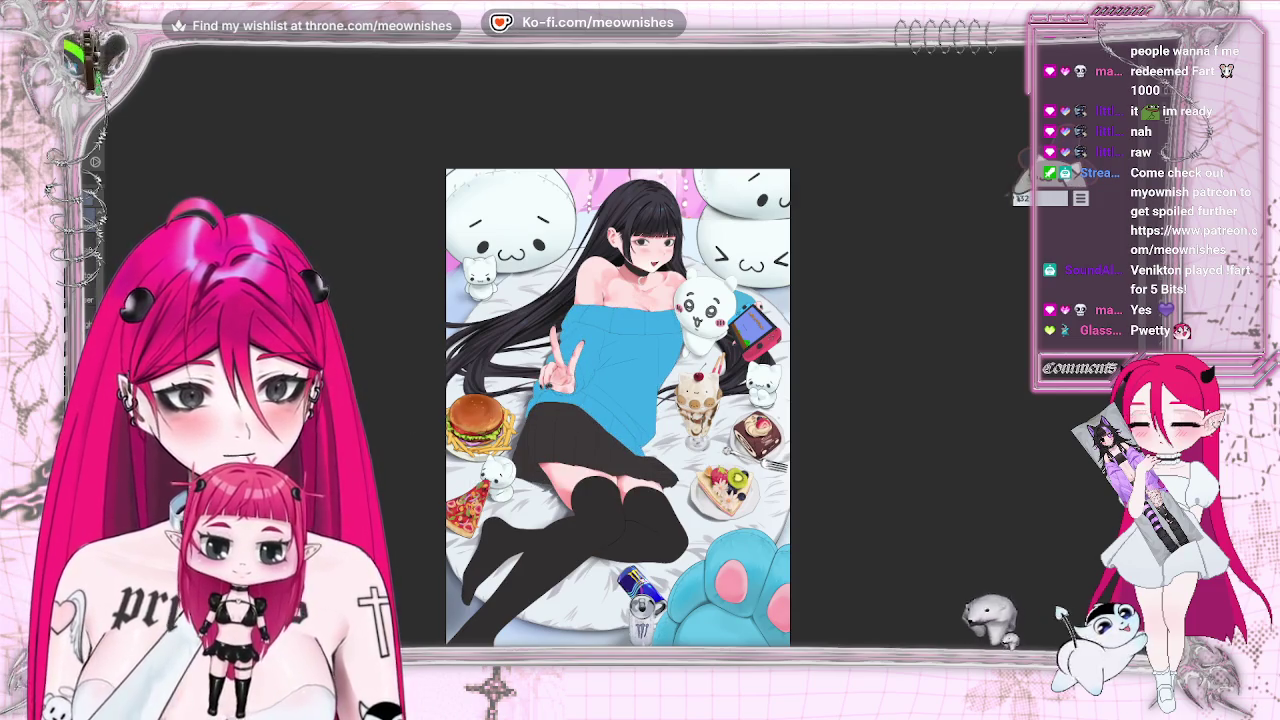
key("ctrl+z")
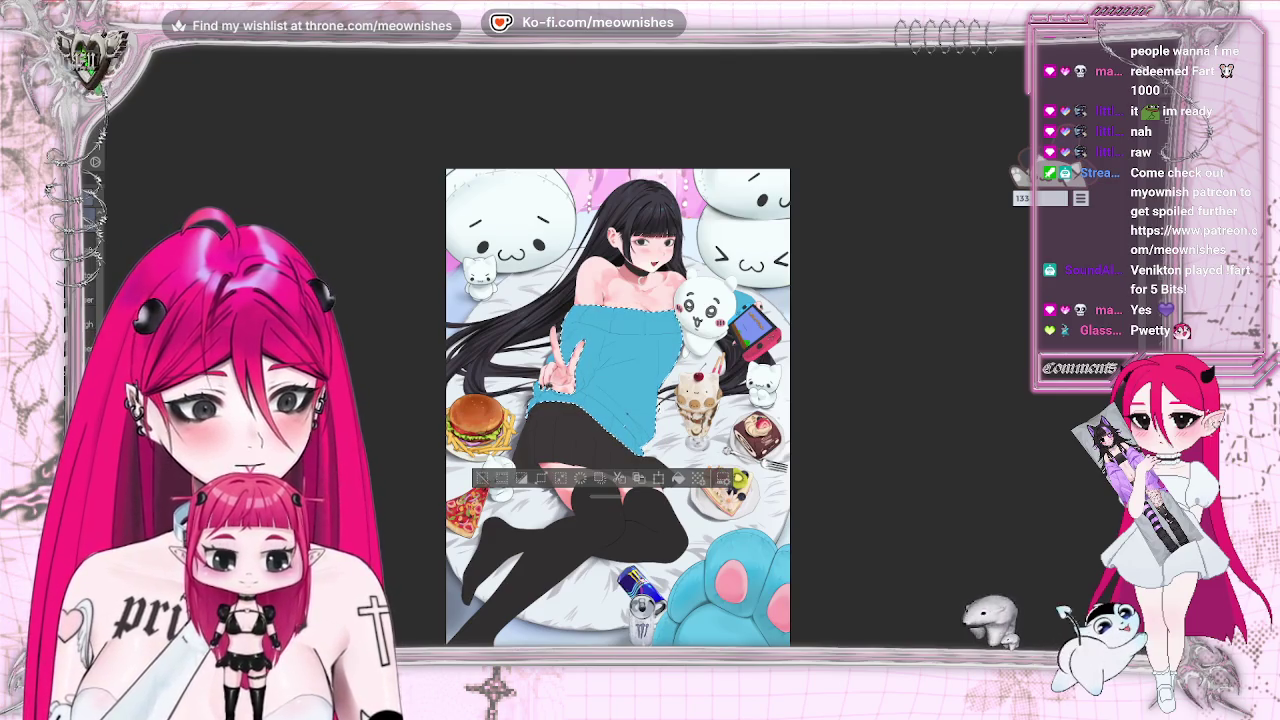
key("ctrl+d")
Open Hue/Saturation/Luminosity and nudge the artwork's hue, zooming and flipping to inspect.
key("alt+e")
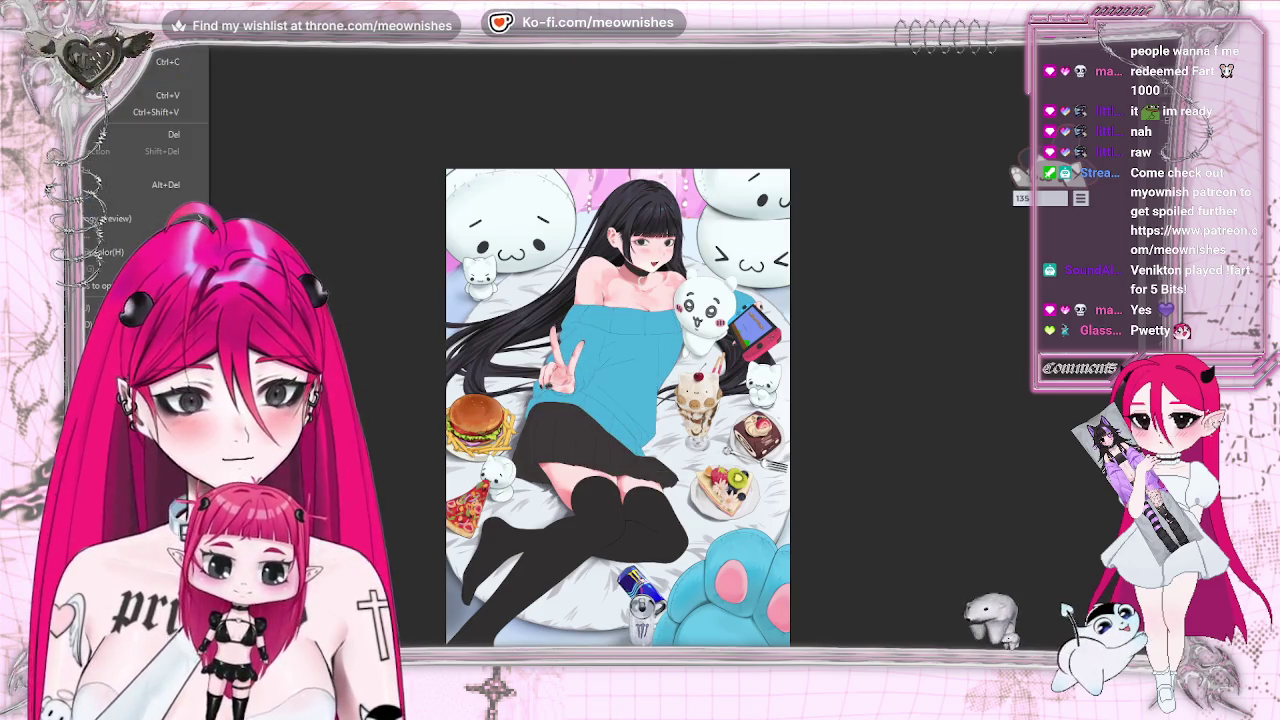
key("Return")
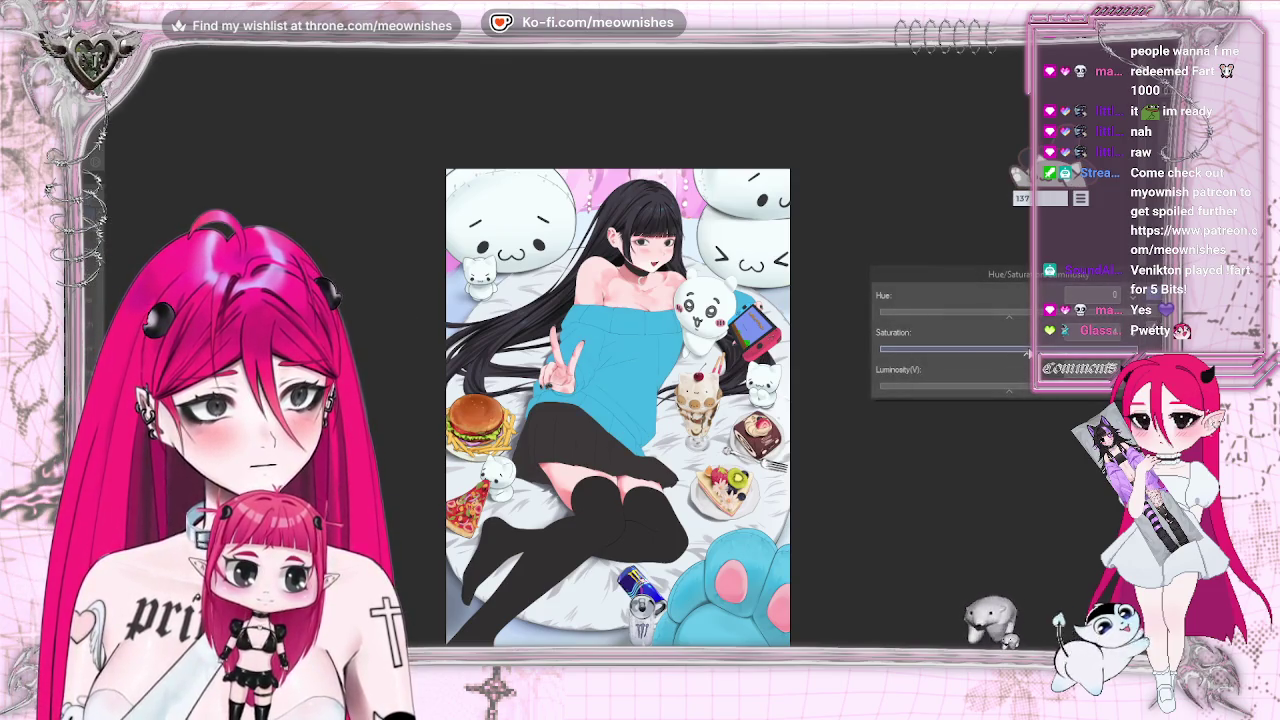
left_click(1010, 314)
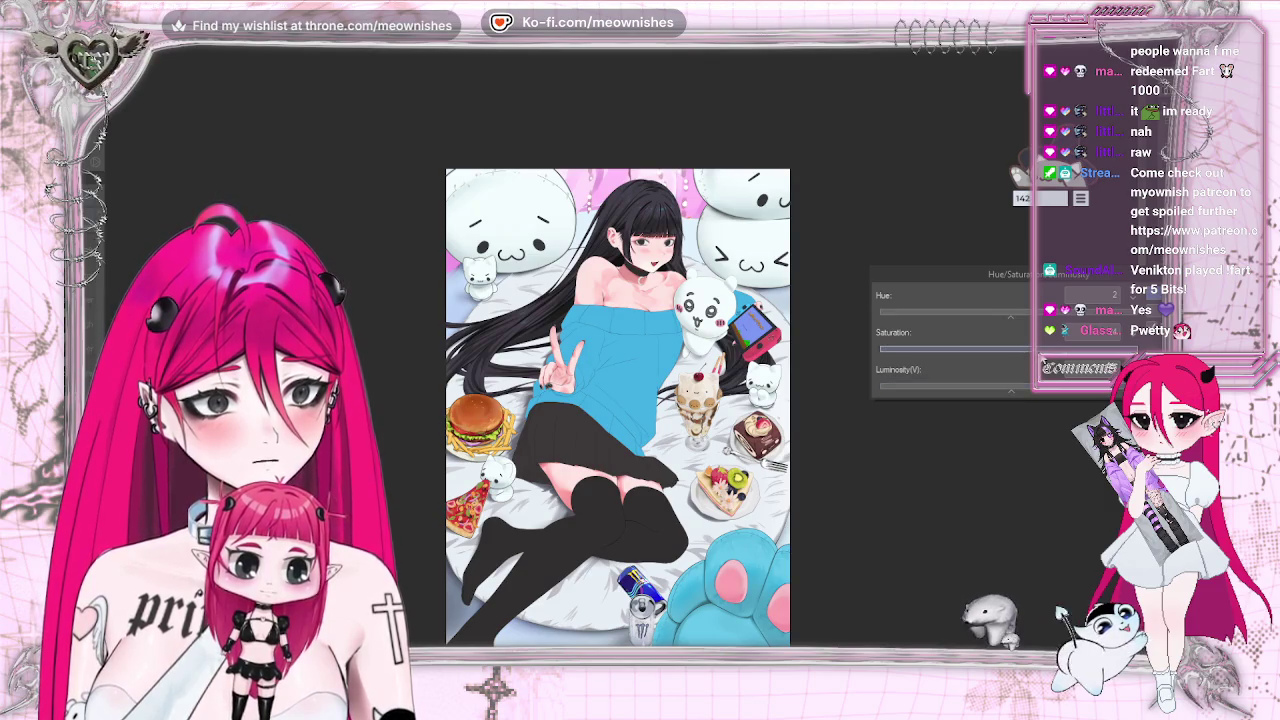
key("ctrl+minus")
key("ctrl+plus")
Zoom in and out and mirror the view to compare the trial colour change.
key("ctrl+plus")
key("h")
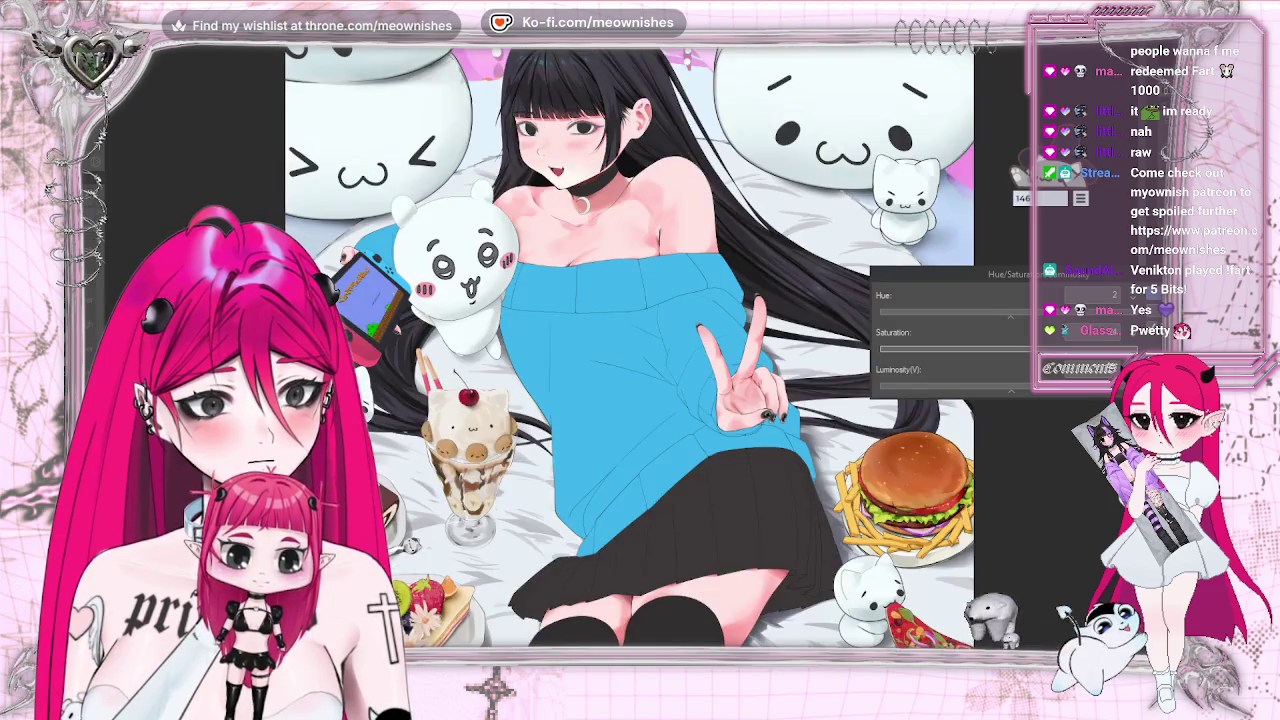
key("ctrl+minus")
key("ctrl+minus")
key("ctrl+minus")
key("ctrl+plus")
key("ctrl+plus")
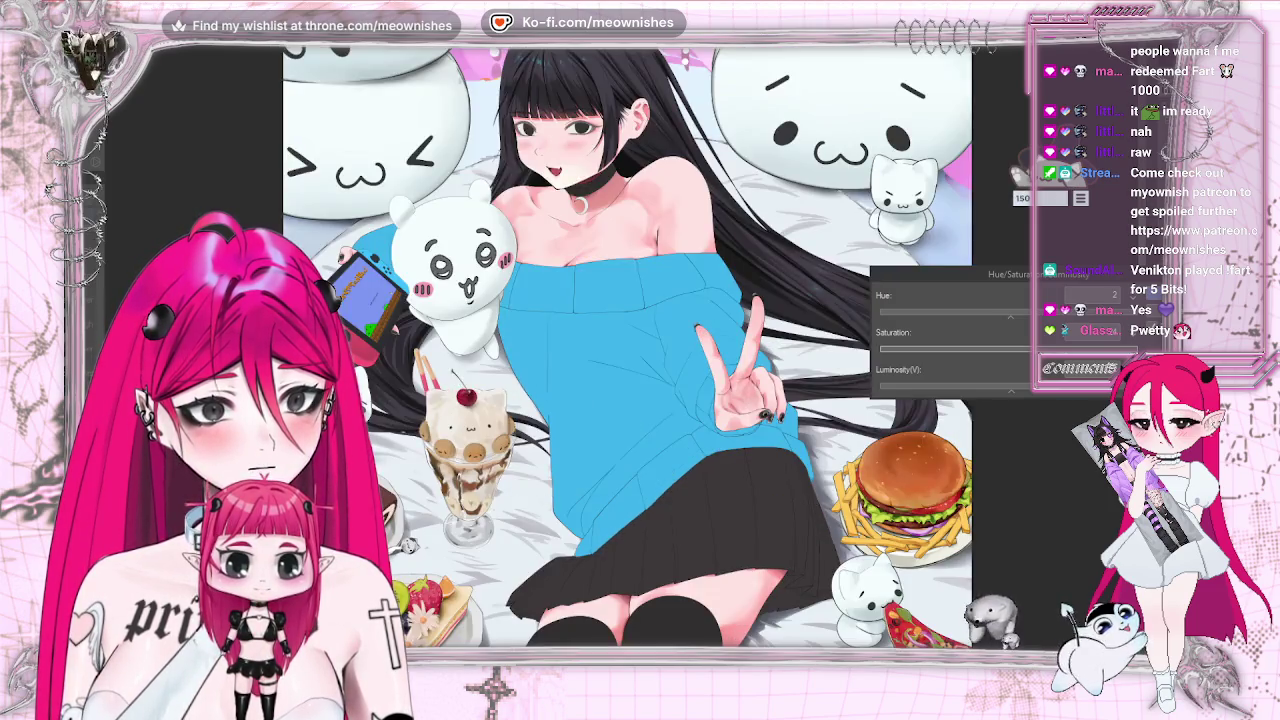
key("h")
scroll(1011, 312, "up", 1)
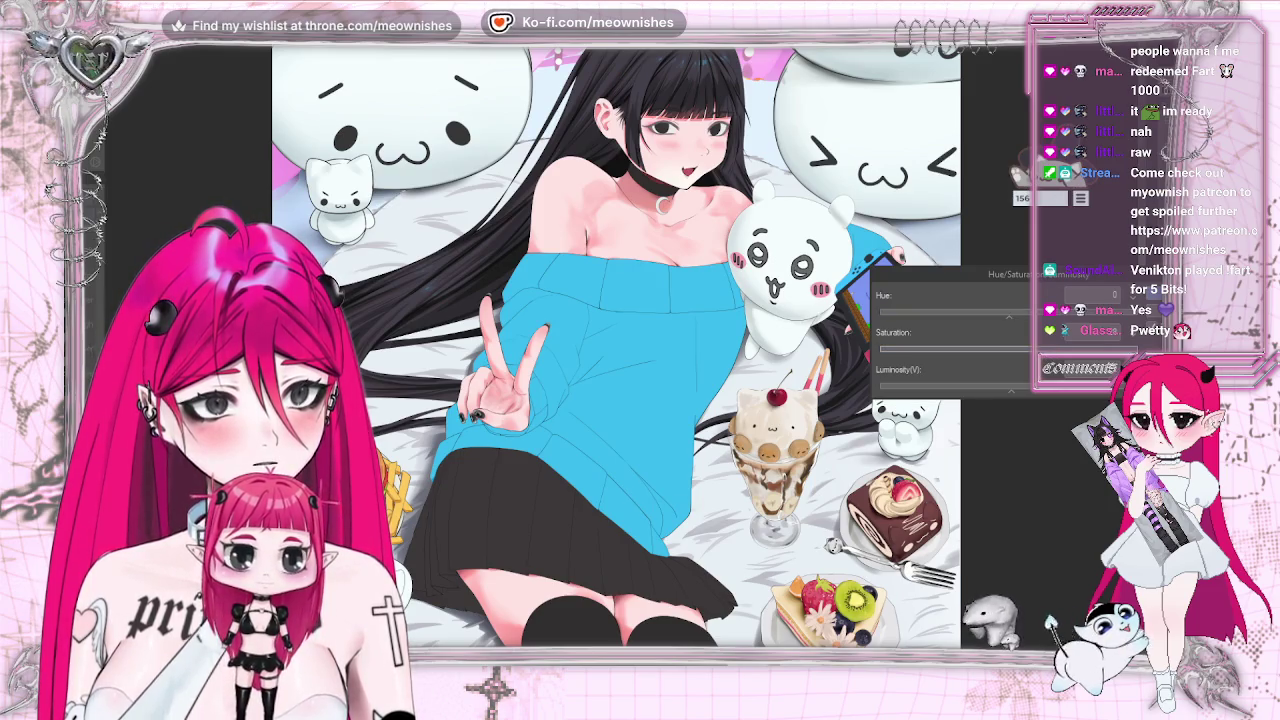
key("ctrl+minus")
key("ctrl+minus")
key("ctrl+minus")
key("ctrl+plus")
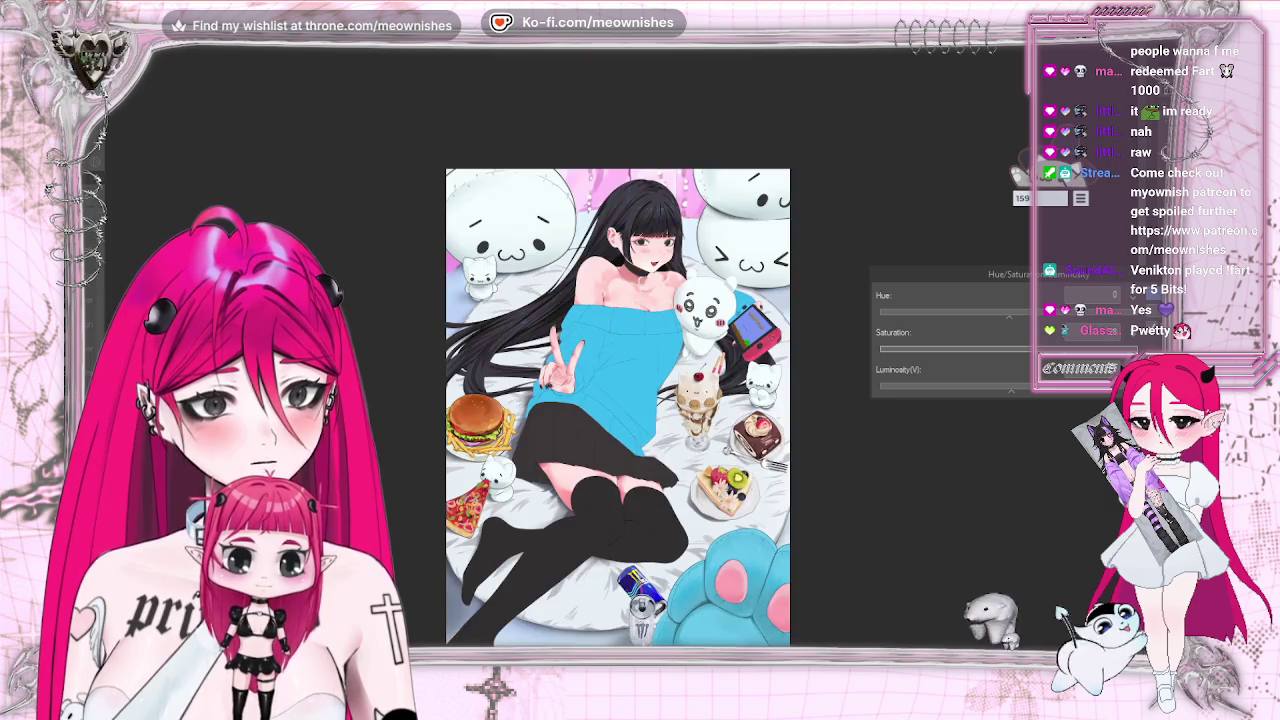
key("m")
key("m")
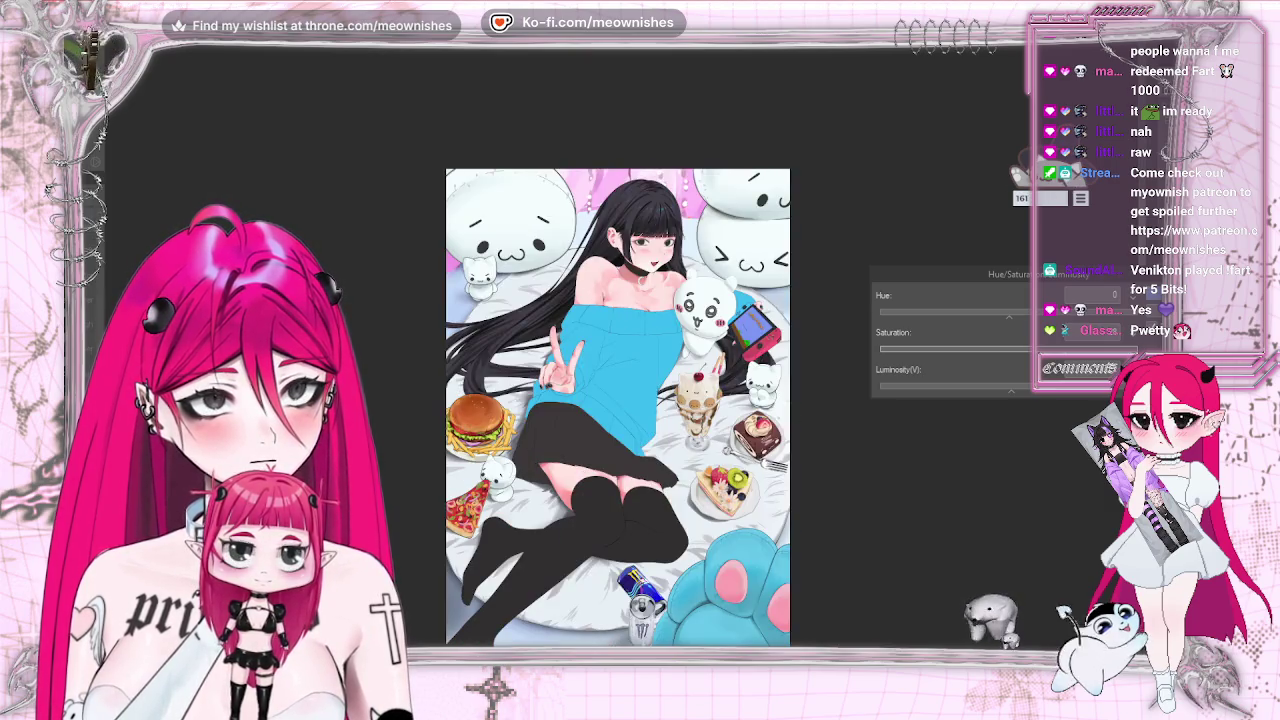
key("ctrl+minus")
key("ctrl+plus")
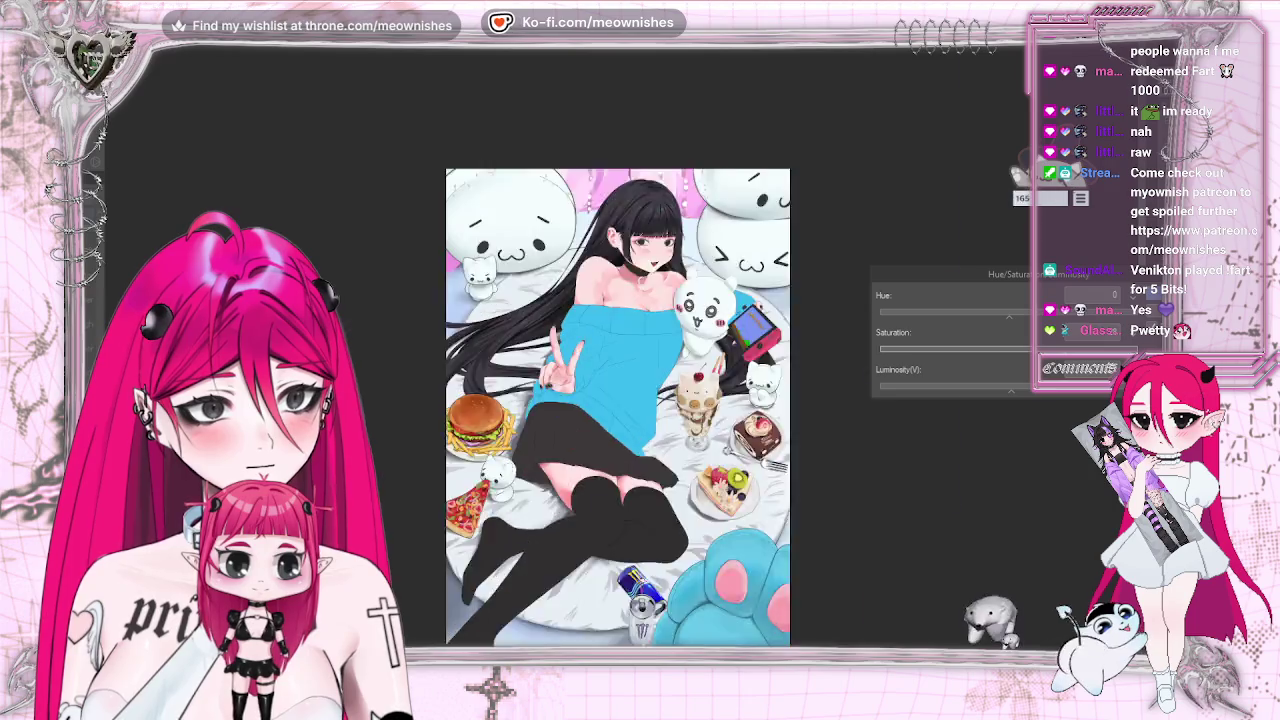
key("ctrl+plus")
Try a luminosity change, then dismiss the adjustment and view the whole illustration.
left_click(1002, 389)
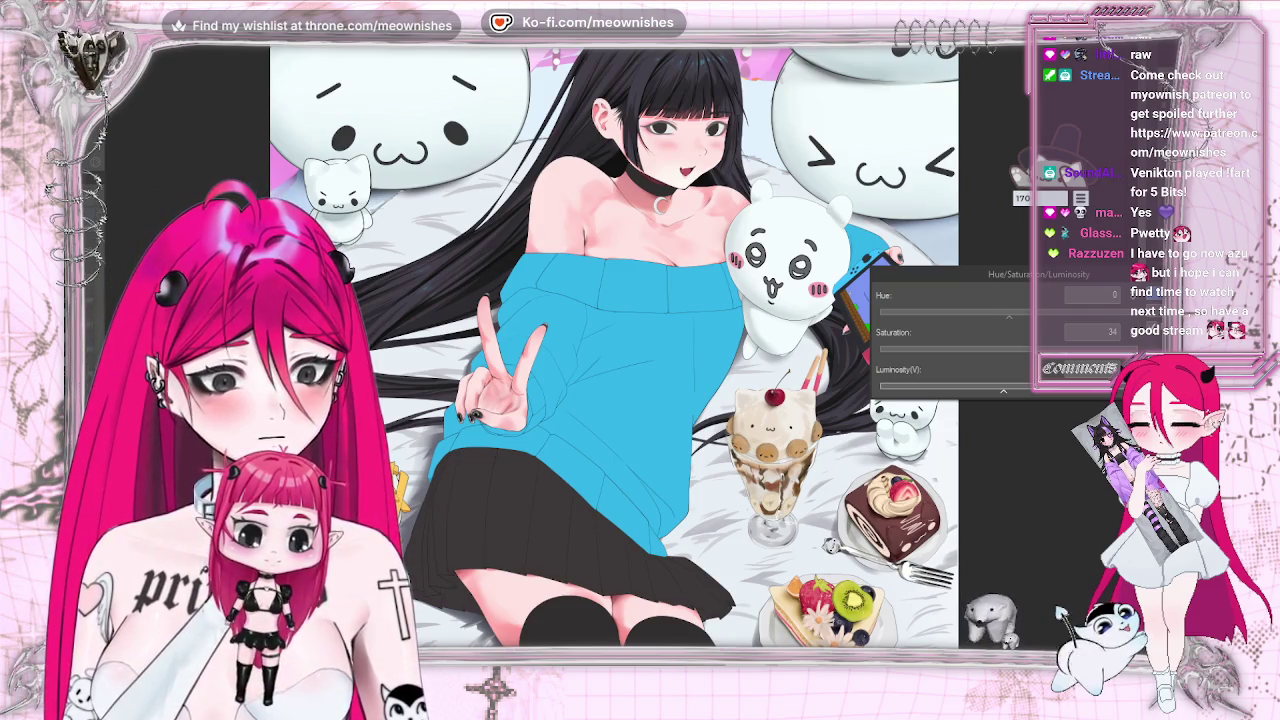
key("ctrl+minus")
key("ctrl+minus")
key("ctrl+minus")
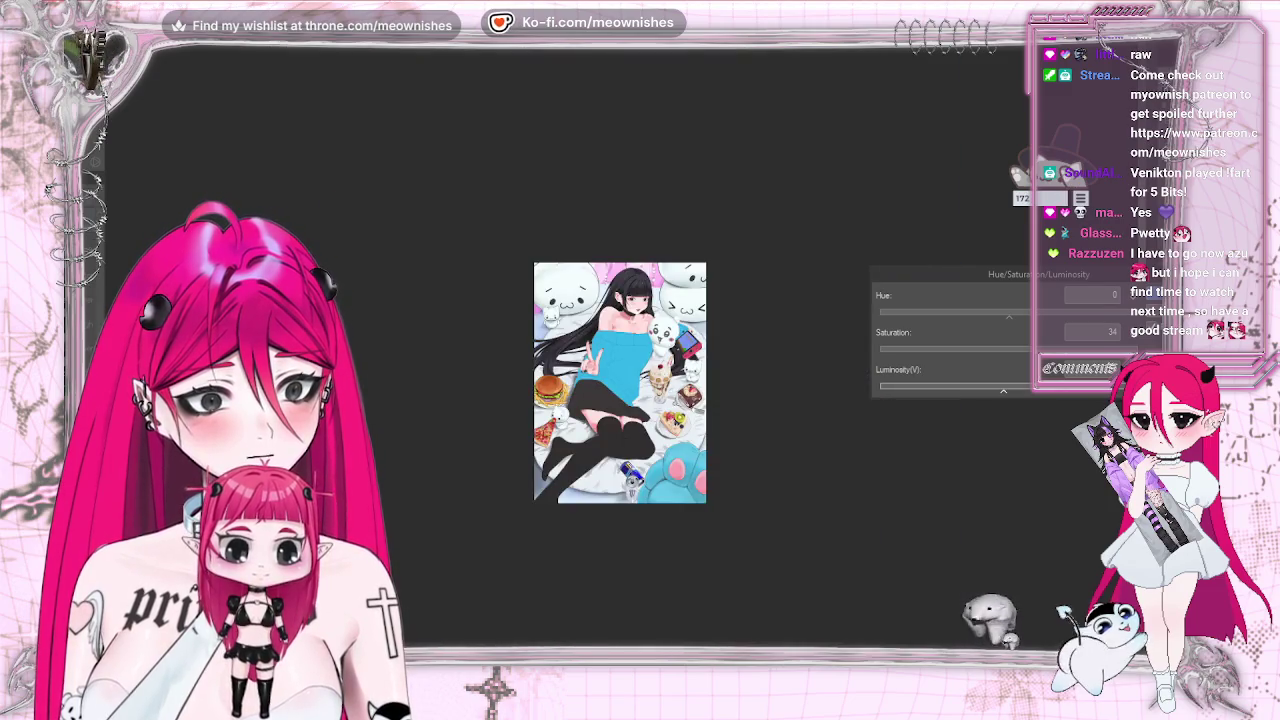
key("ctrl+plus")
key("ctrl+plus")
key("ctrl+plus")
key("h")
key("h")
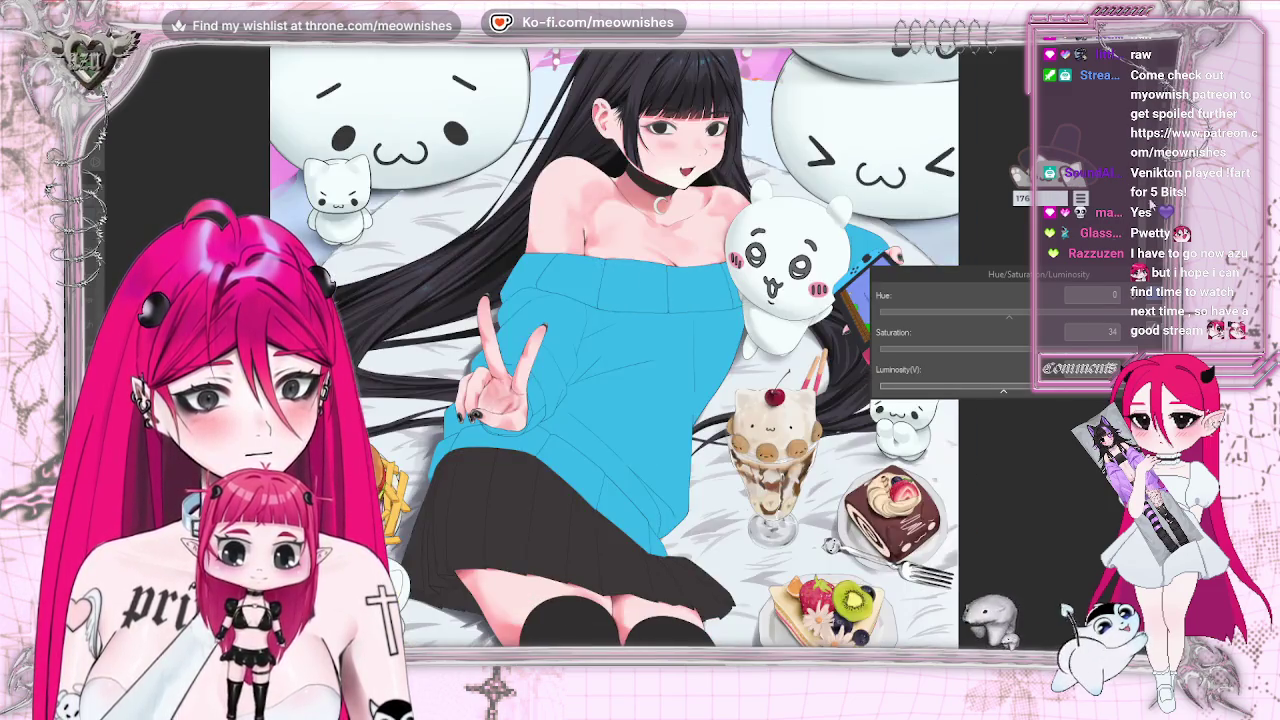
key("Return")
key("ctrl+0")
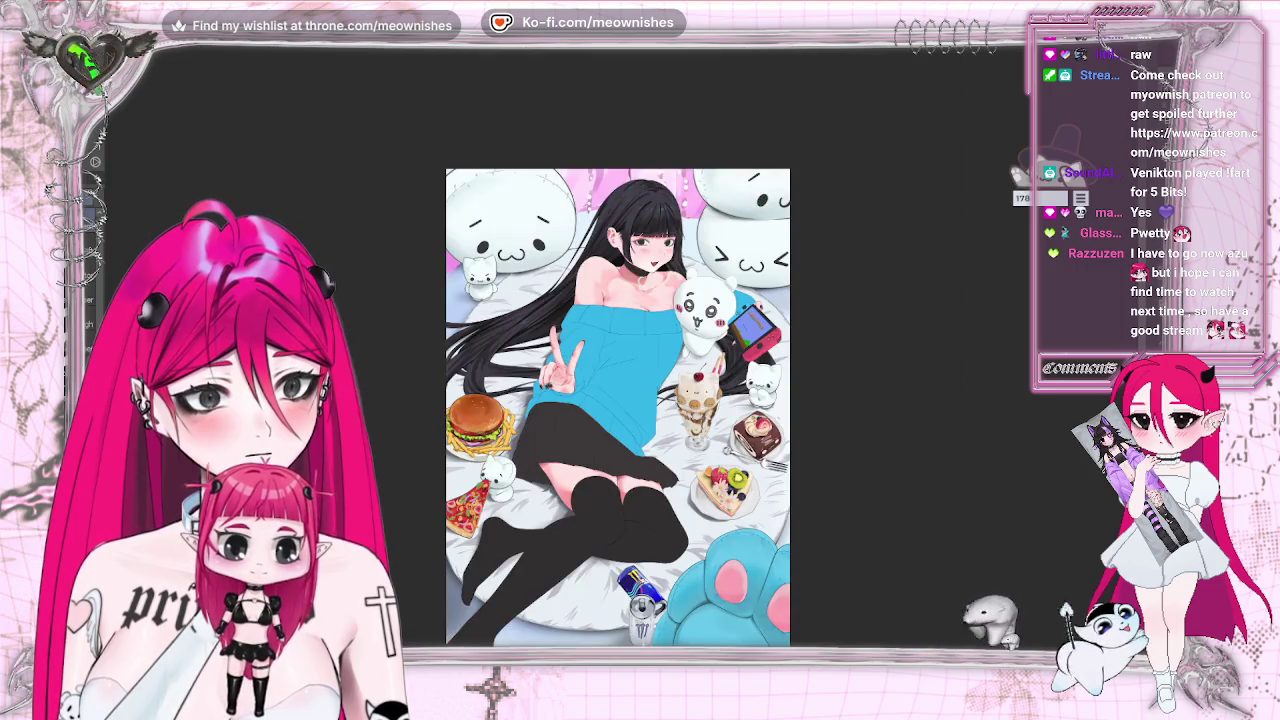
key("ctrl+plus")
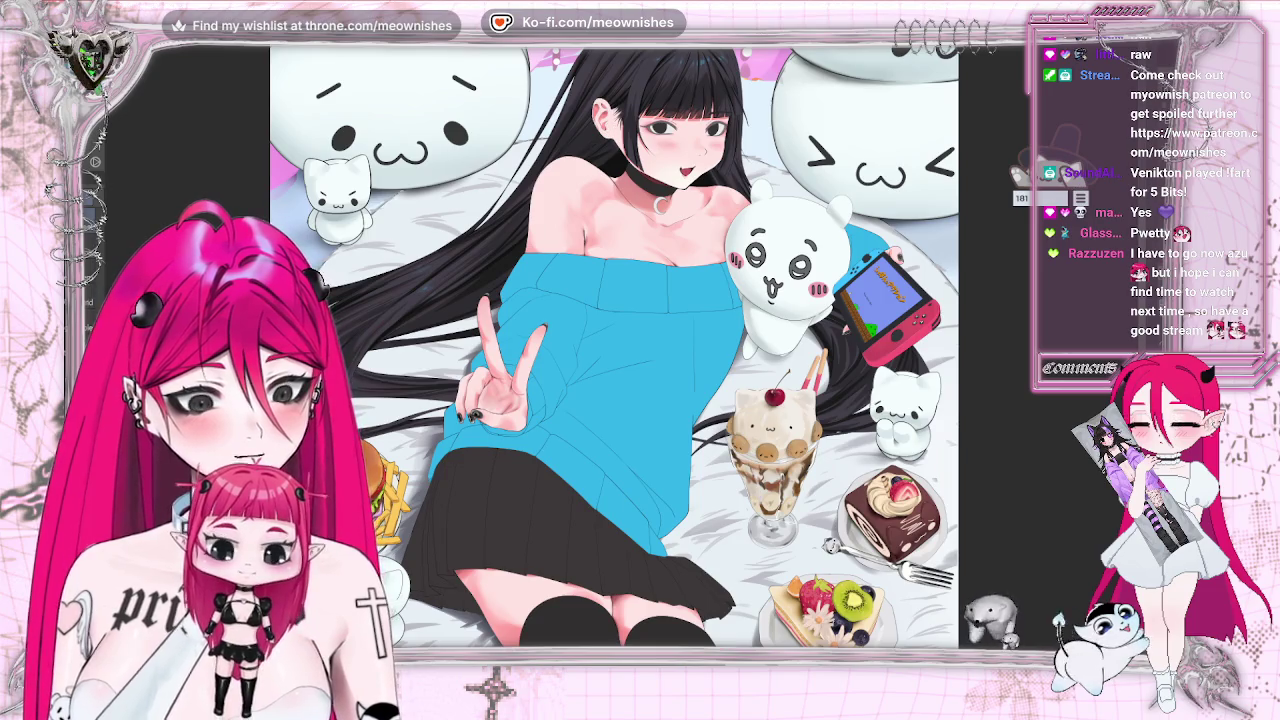
Preview hue -47 with saturation 0, zooming on the sweater and face to judge it.
key("alt+e")
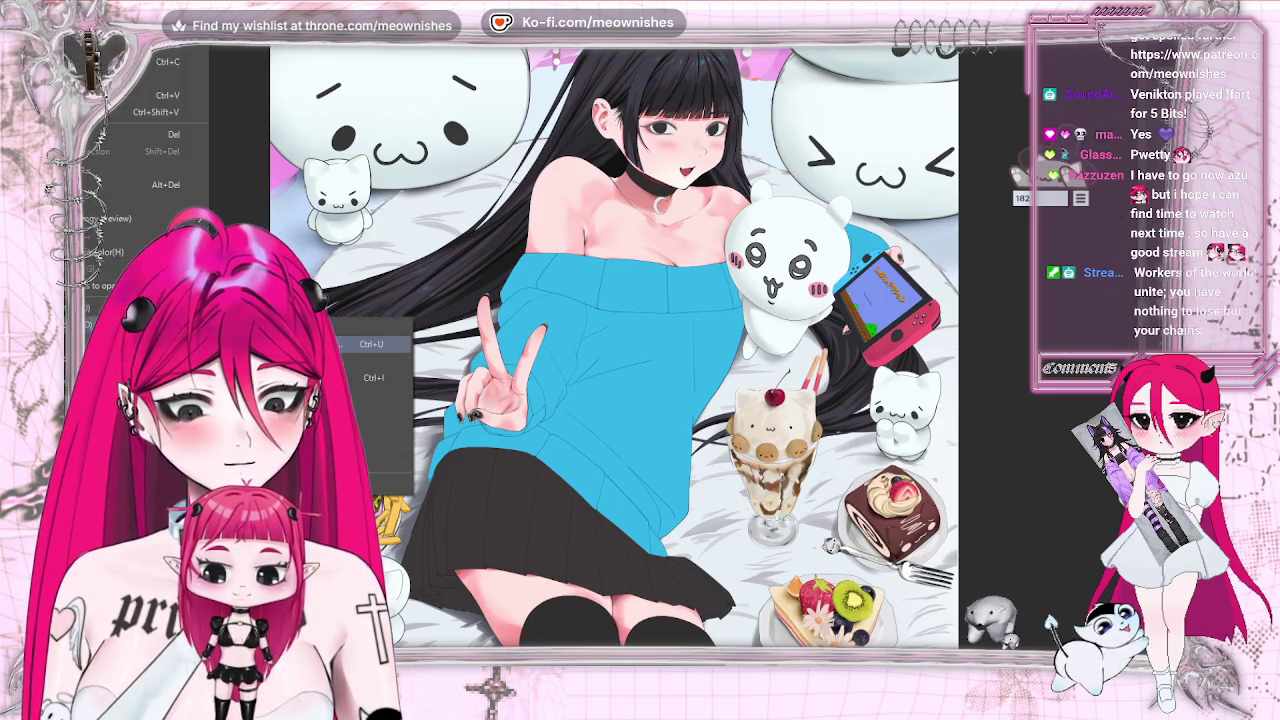
key("ctrl+u")
left_click_drag(1010, 350, 1030, 350)
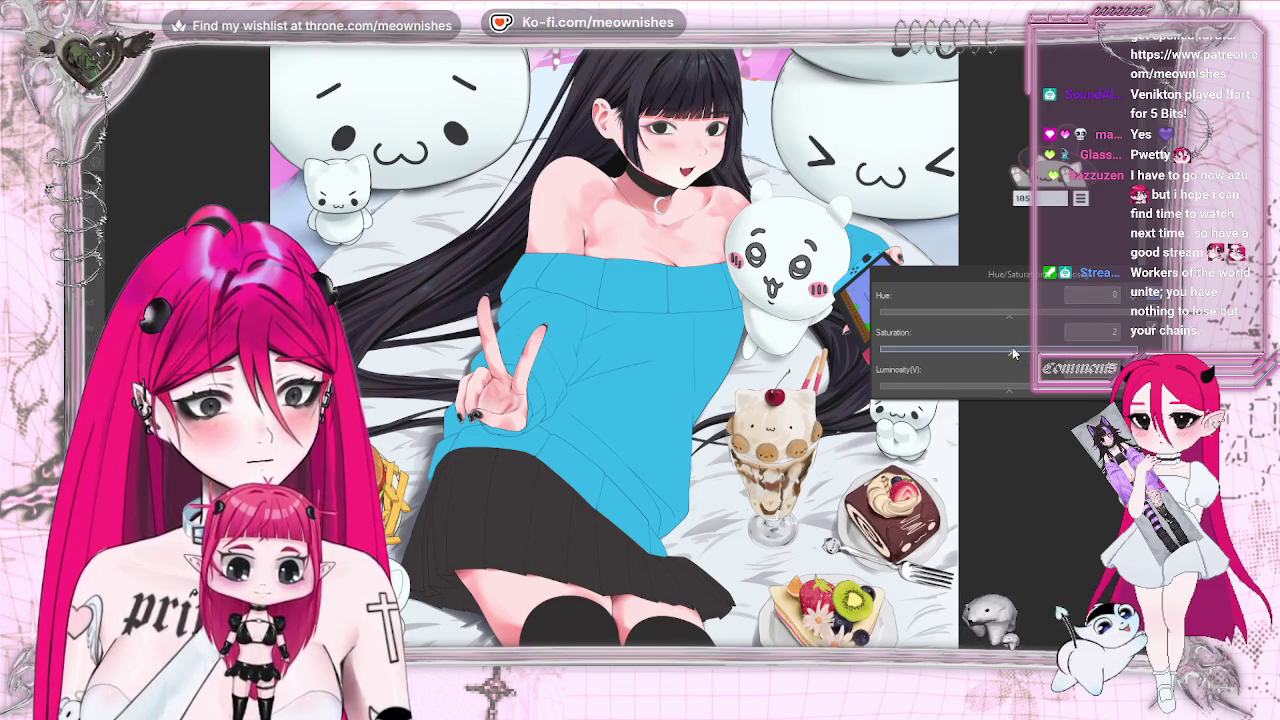
left_click_drag(1016, 311, 974, 313)
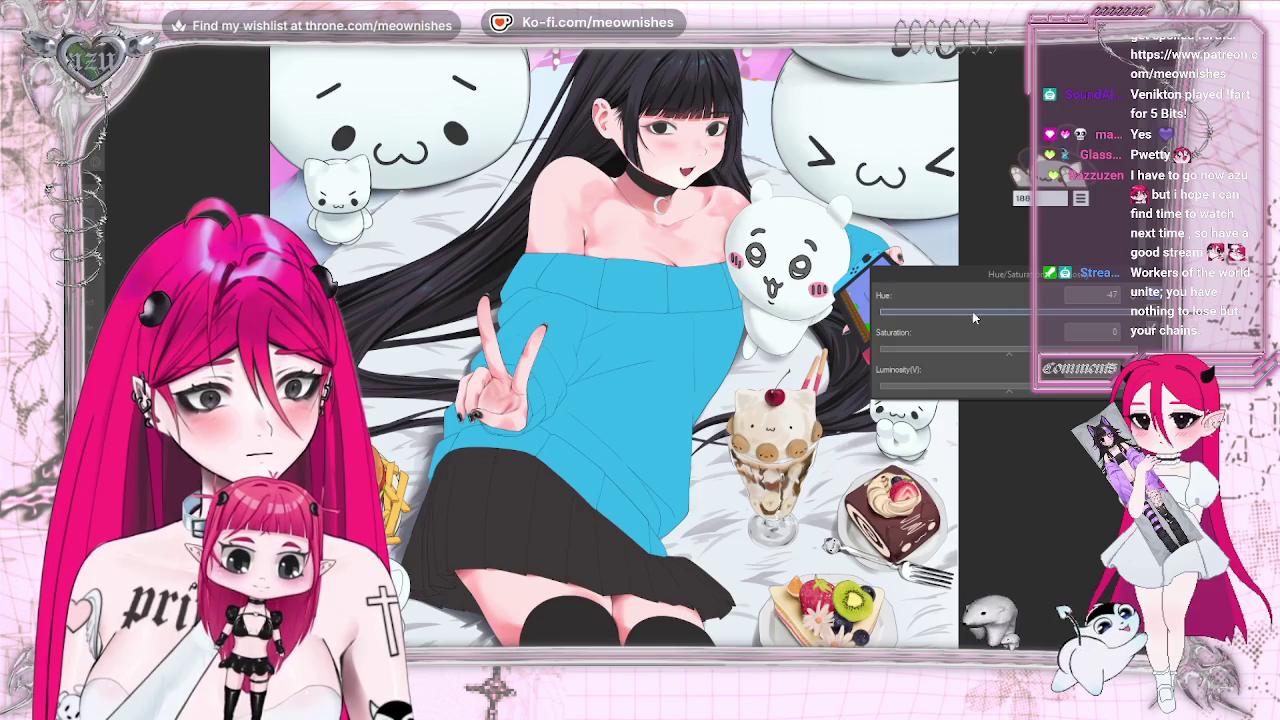
key("ctrl+0")
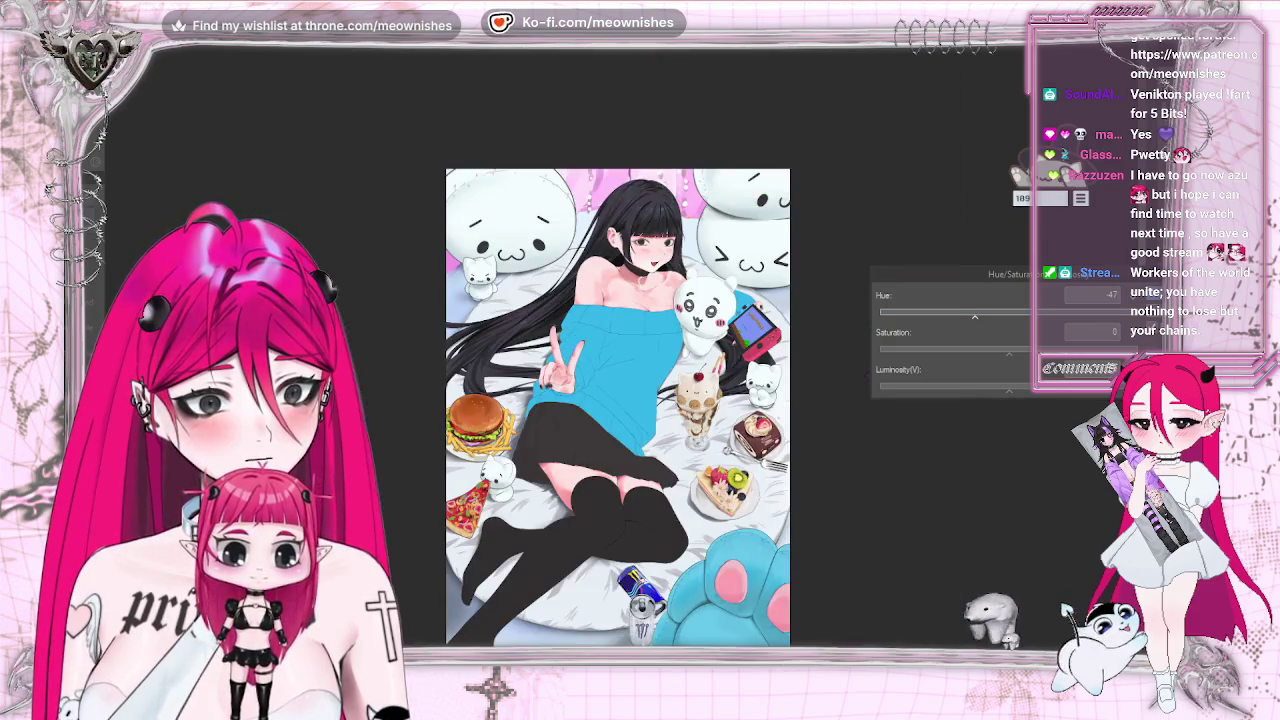
key("ctrl+plus")
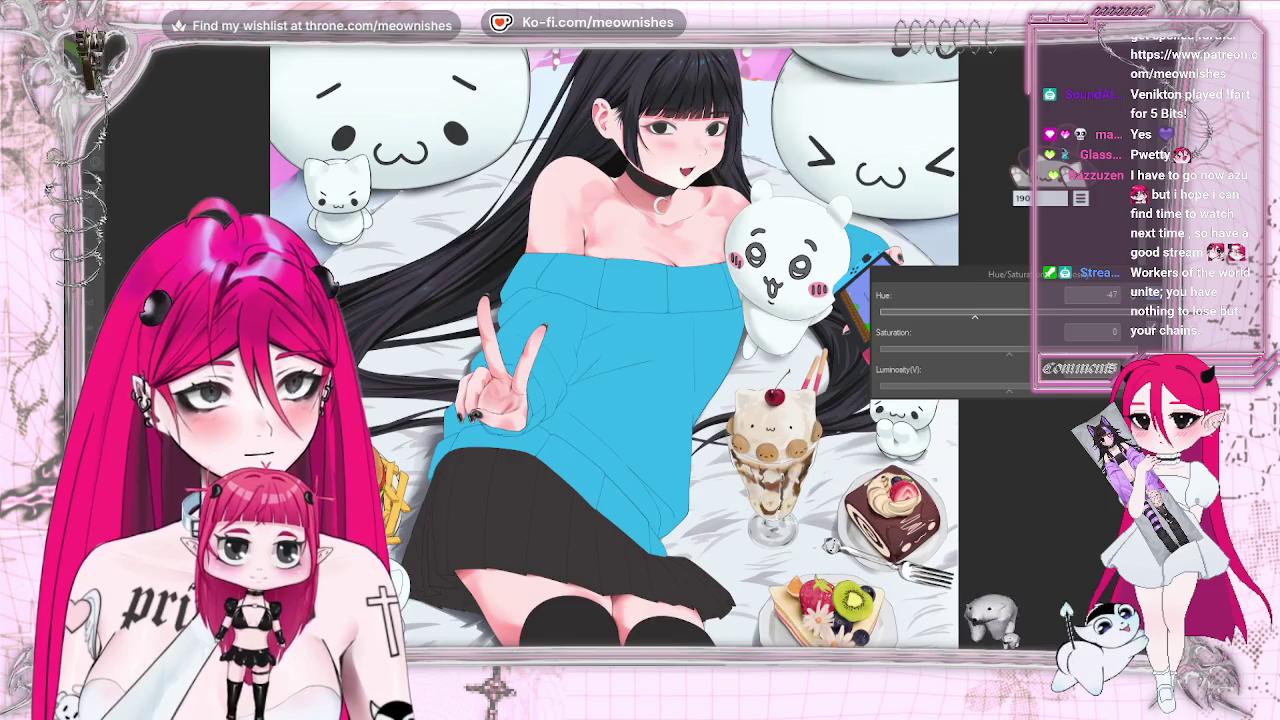
key("ctrl+plus")
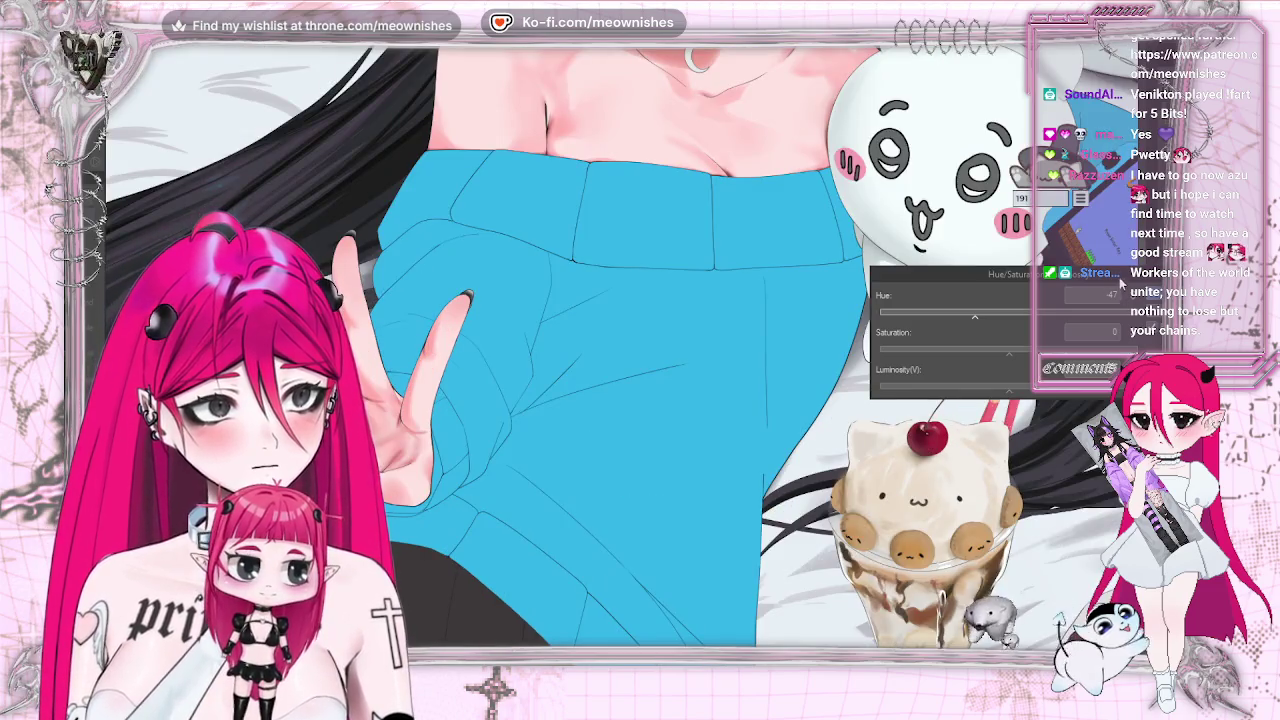
left_click_drag(950, 274, 858, 377)
scroll(580, 350, "up", 5)
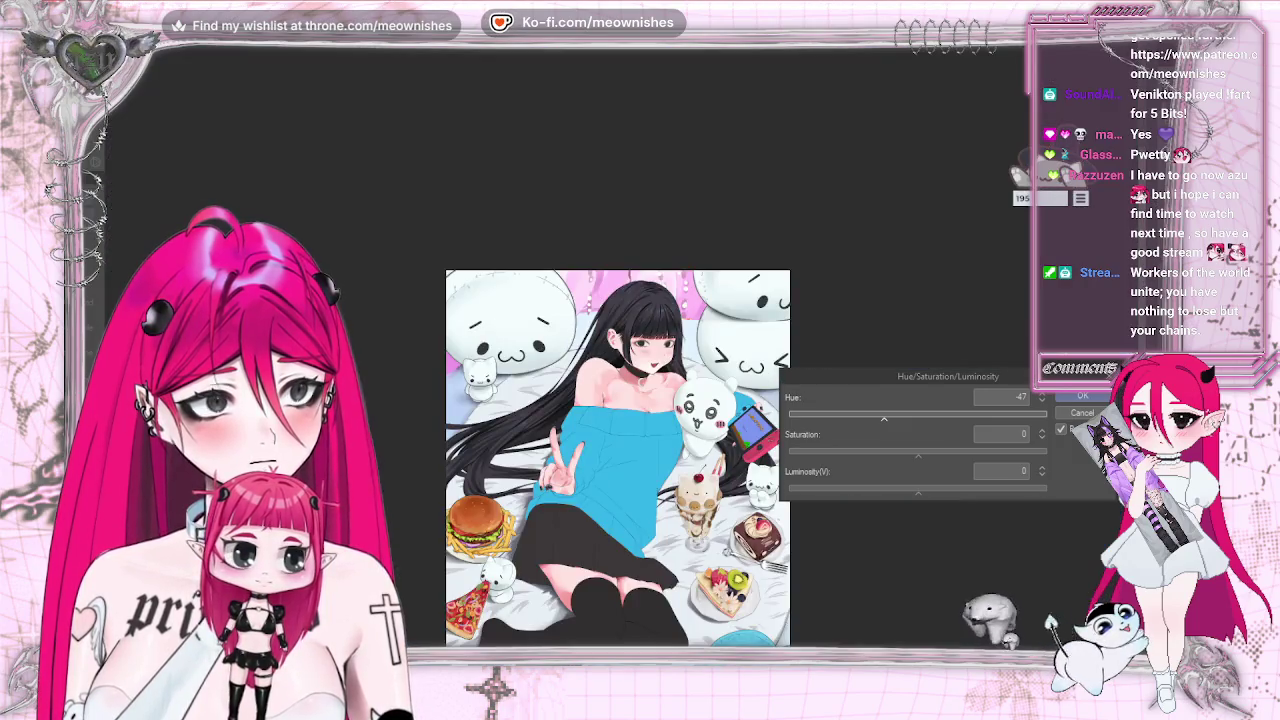
key("ctrl+plus")
key("ctrl+plus")
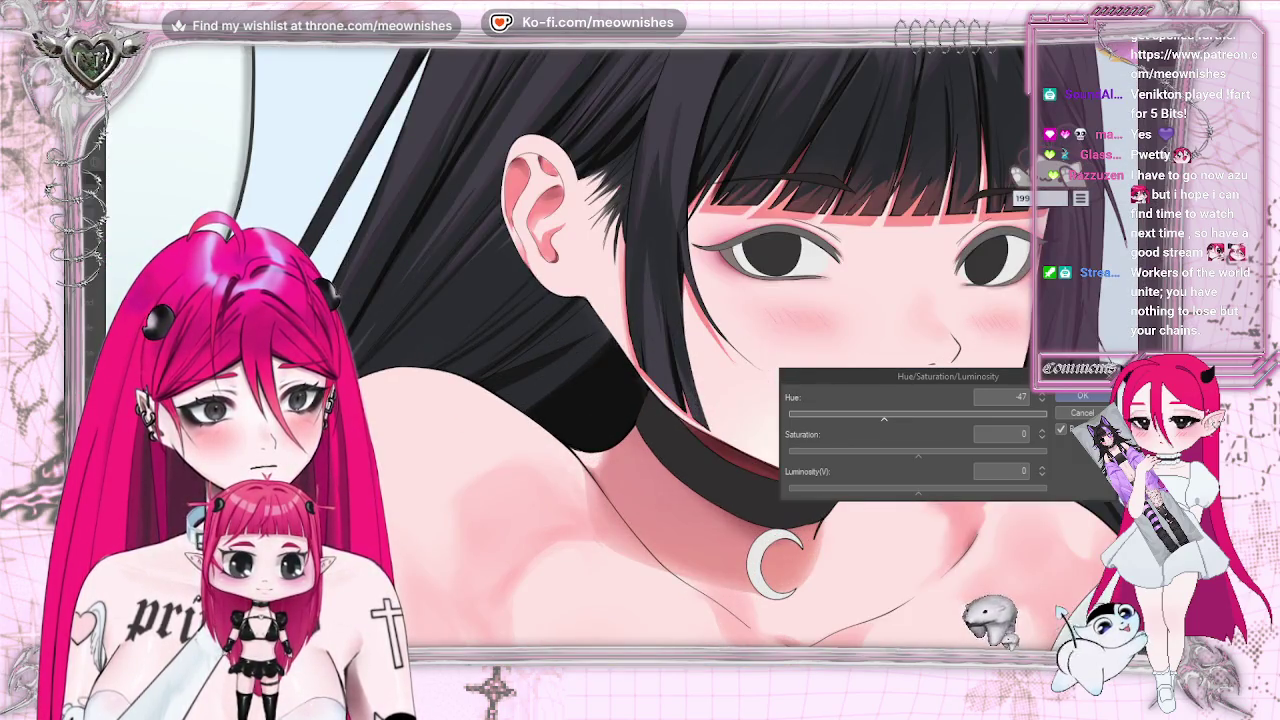
key("ctrl+minus")
key("ctrl+minus")
key("ctrl+minus")
key("ctrl+minus")
key("ctrl+minus")
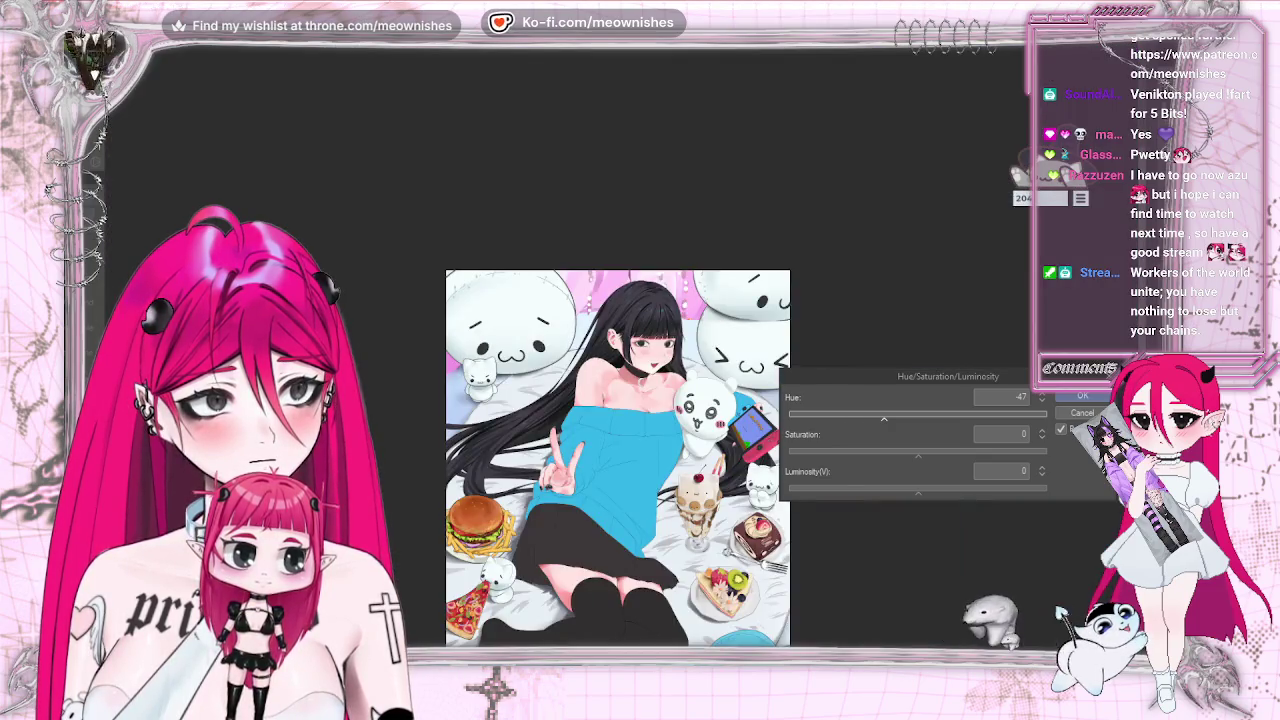
key("ctrl+minus")
key("ctrl+minus")
Apply the previewed hue shift, then start a new adjustment with saturation 7 and hue -22.
key("ctrl+plus")
key("ctrl+plus")
key("ctrl+plus")
key("ctrl+plus")
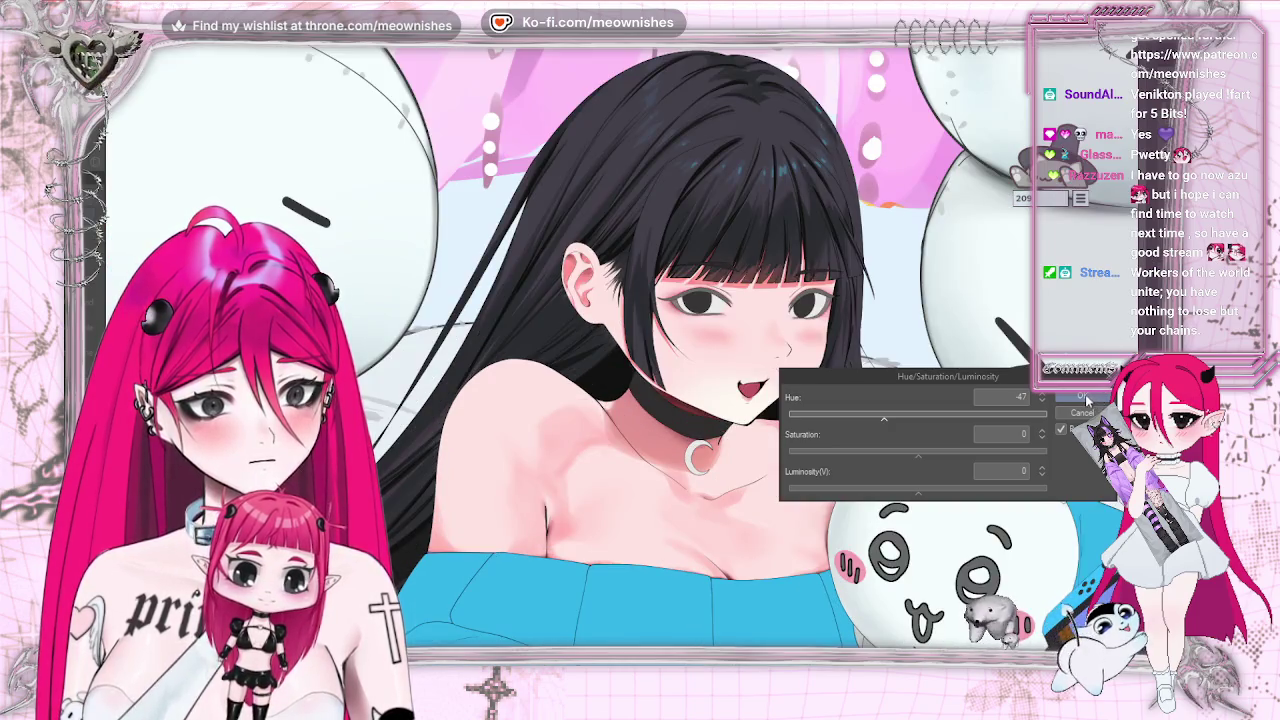
left_click(1088, 401)
left_click(60, 30)
mouse_move(110, 218)
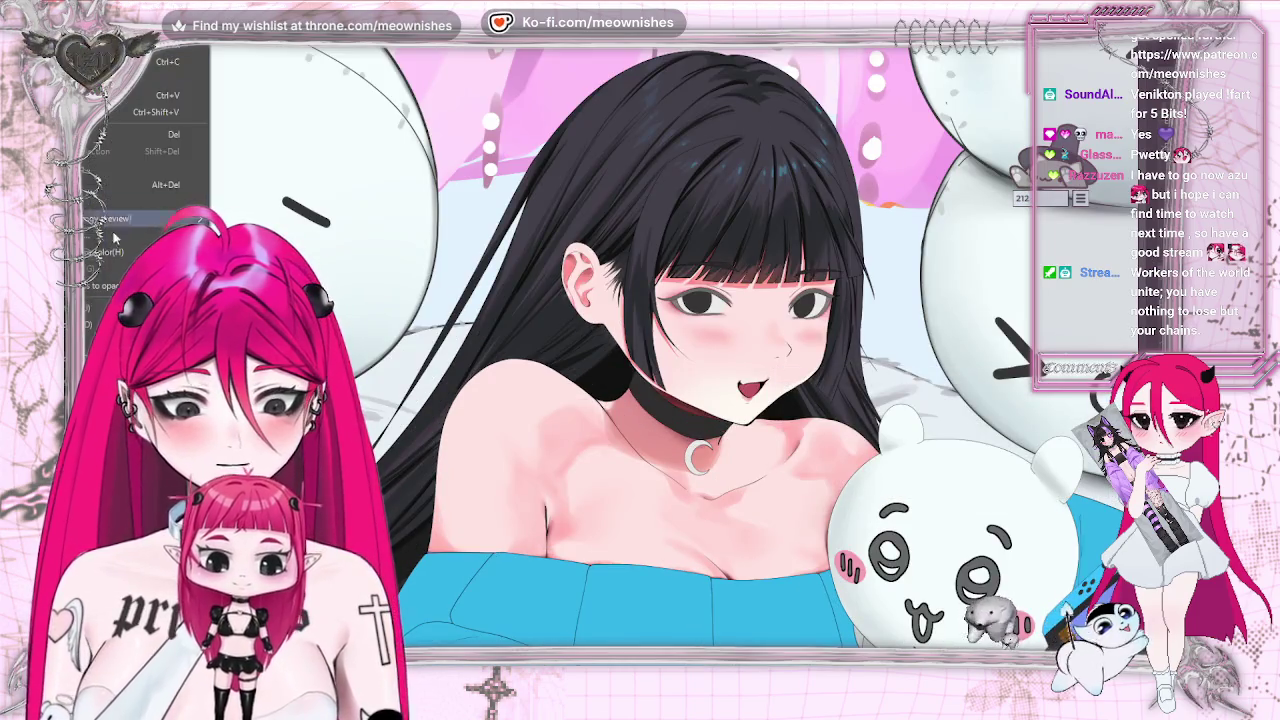
left_click(360, 343)
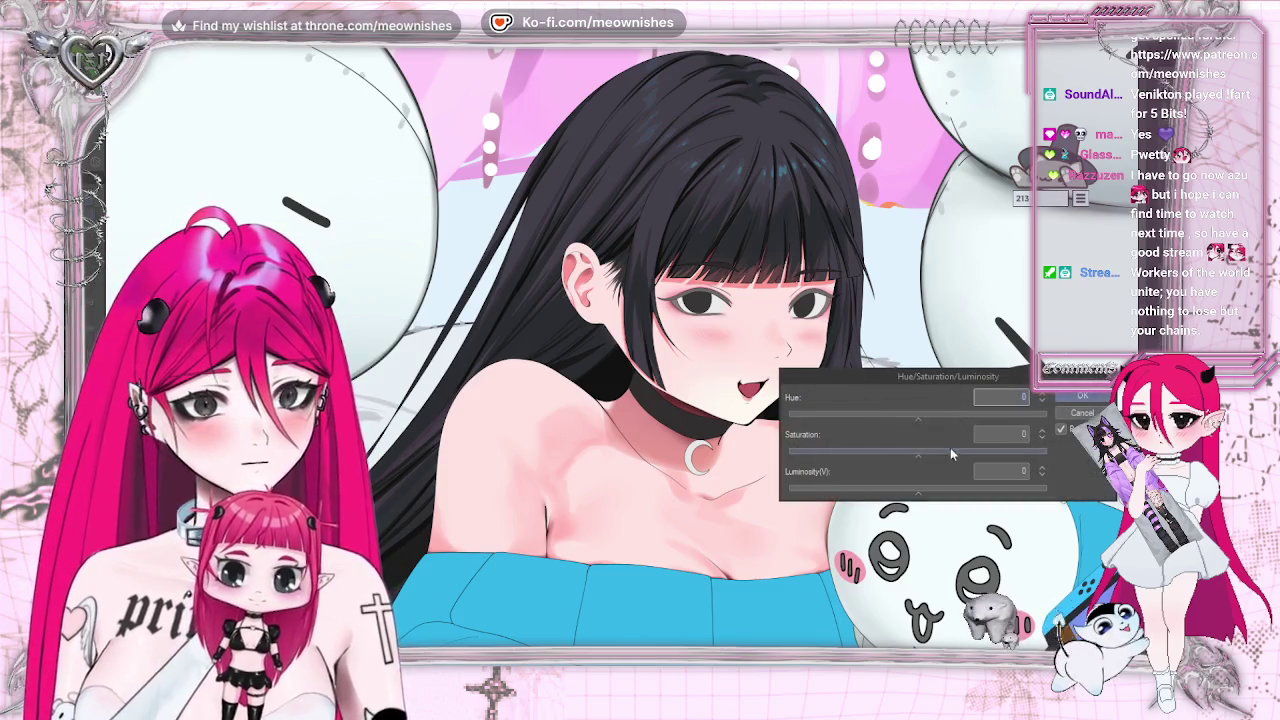
left_click(937, 451)
left_click(929, 449)
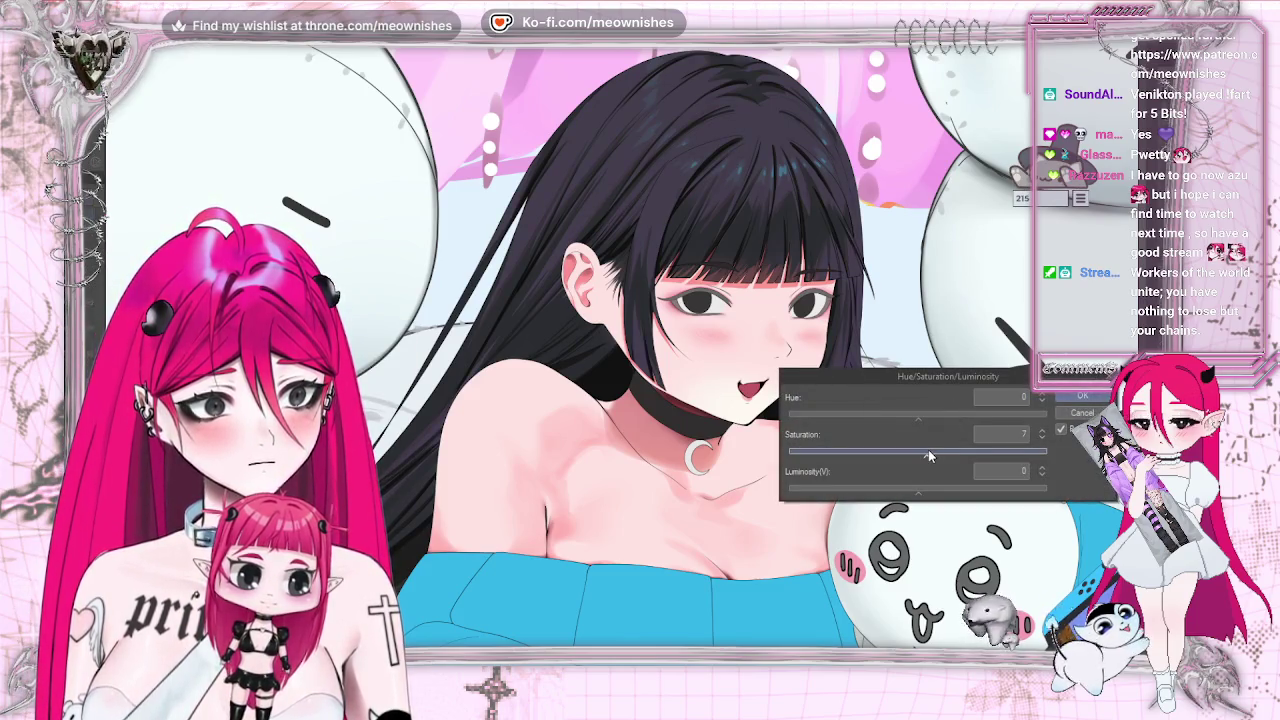
left_click(902, 412)
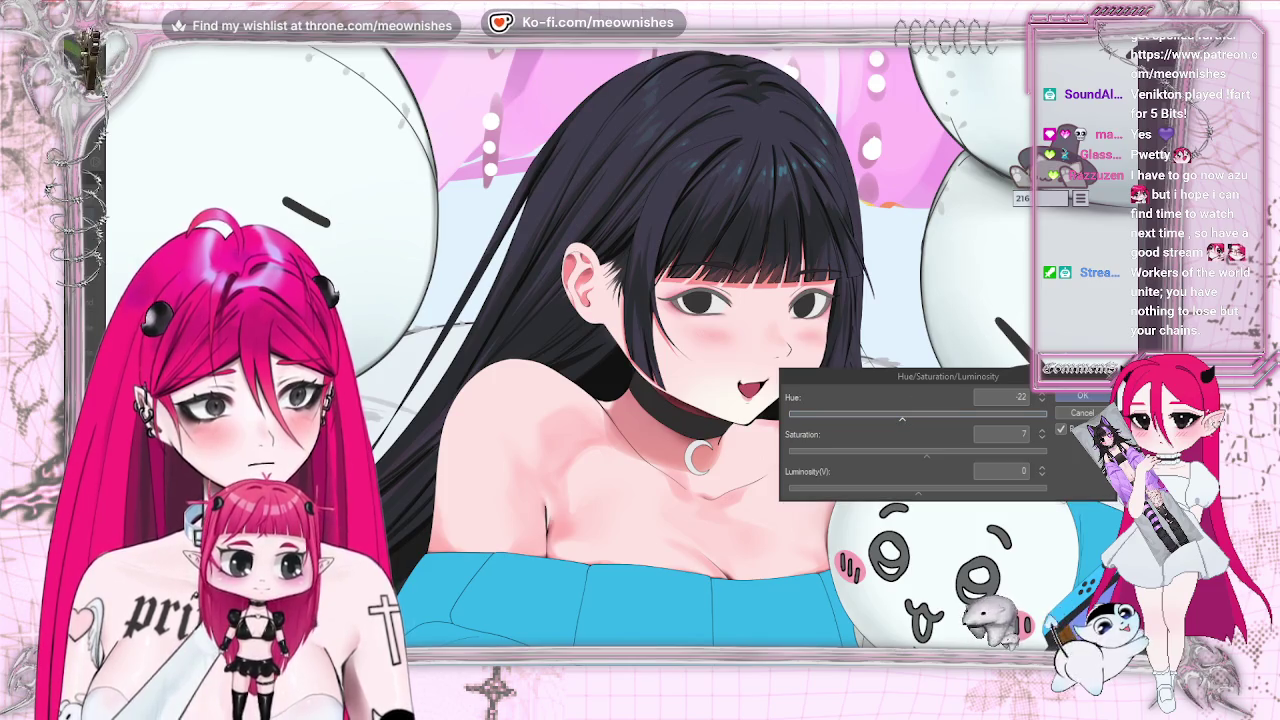
Raise luminosity to 3 and ease the hue shift back to -16.
scroll(620, 433, "down", 3)
scroll(620, 433, "down", 3)
scroll(620, 433, "down", 2)
scroll(620, 433, "up", 5)
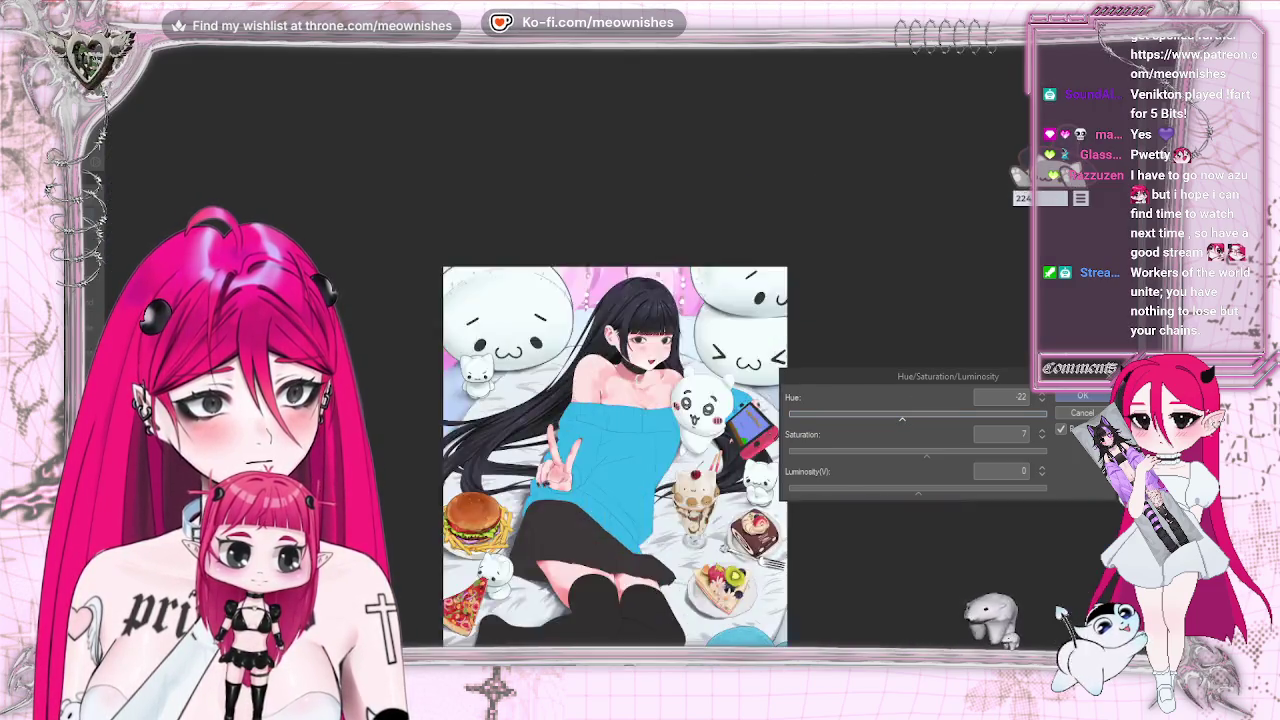
scroll(620, 433, "up", 3)
left_click(922, 491)
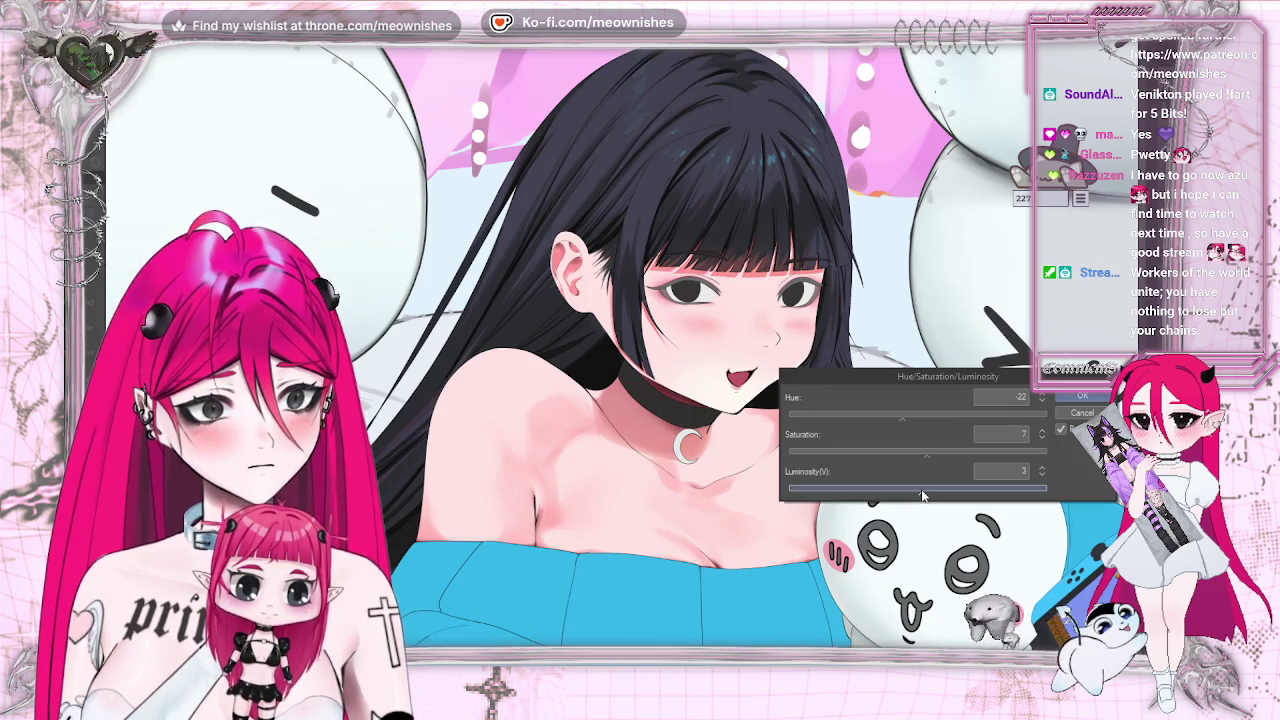
left_click(907, 418)
Settle on hue -36, flip the view to check, and apply the adjustment.
scroll(620, 433, "down", 5)
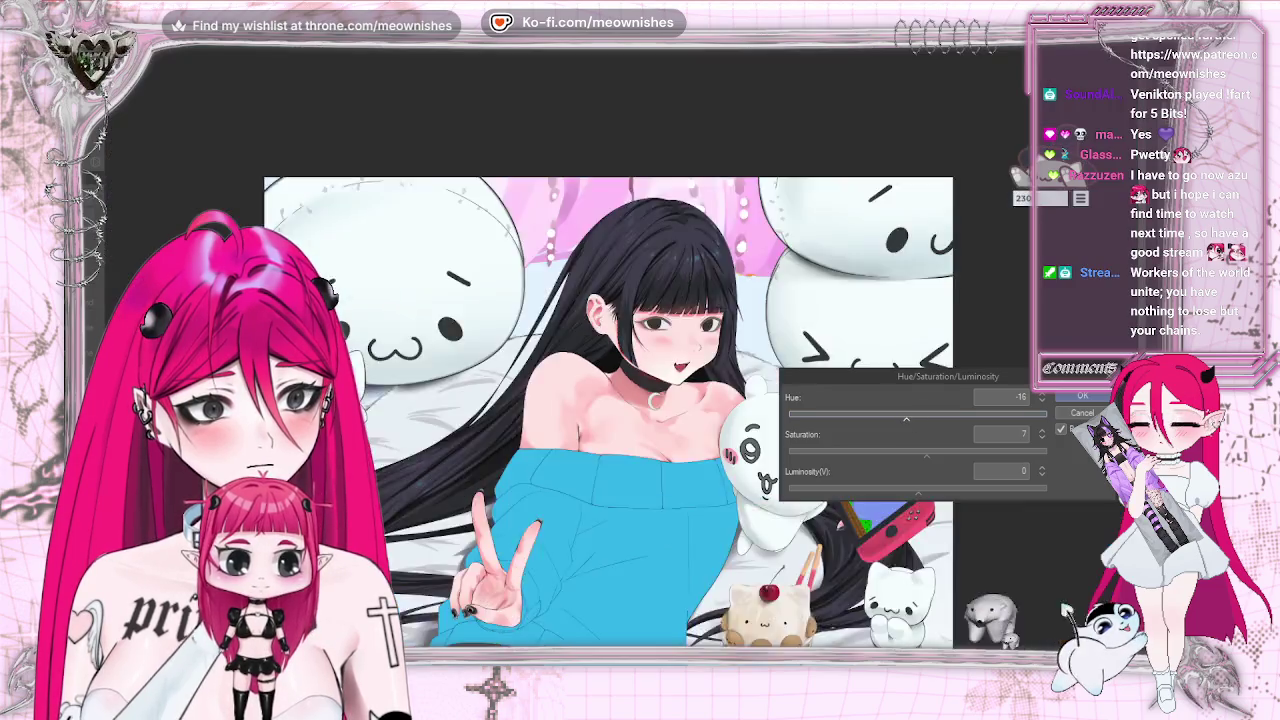
scroll(620, 433, "down", 5)
scroll(620, 433, "up", 5)
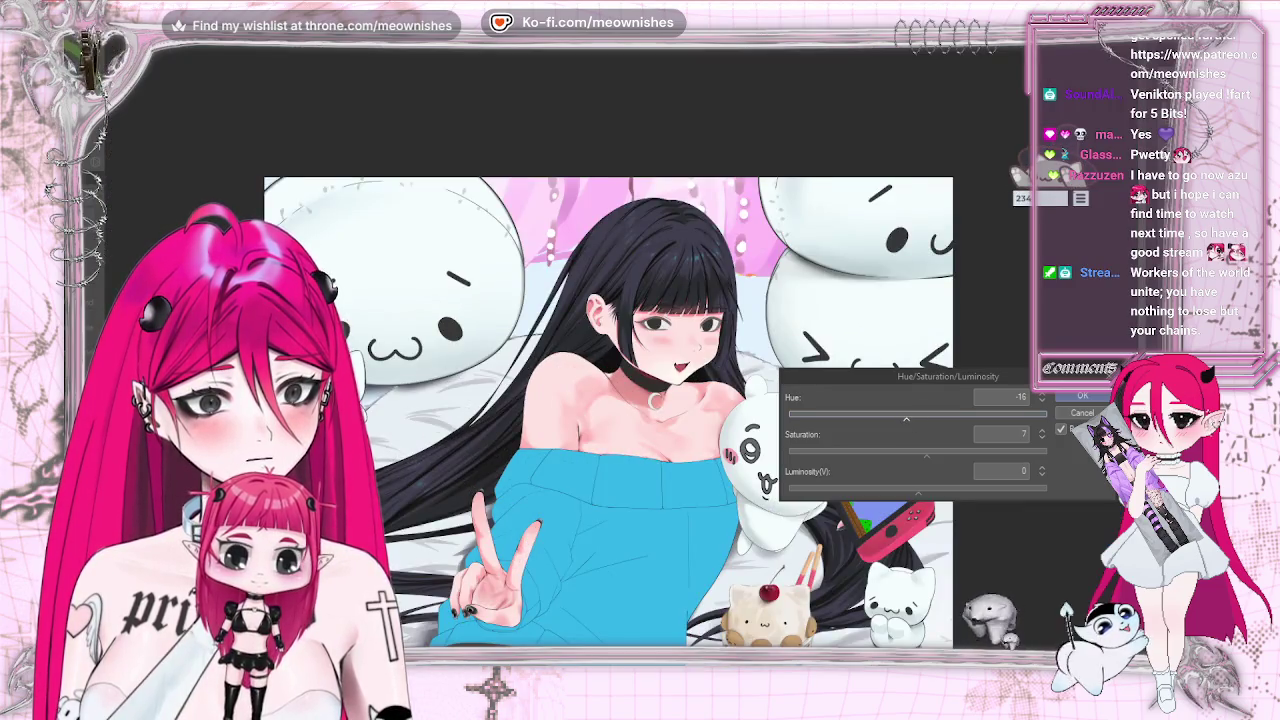
scroll(620, 433, "up", 5)
left_click(892, 417)
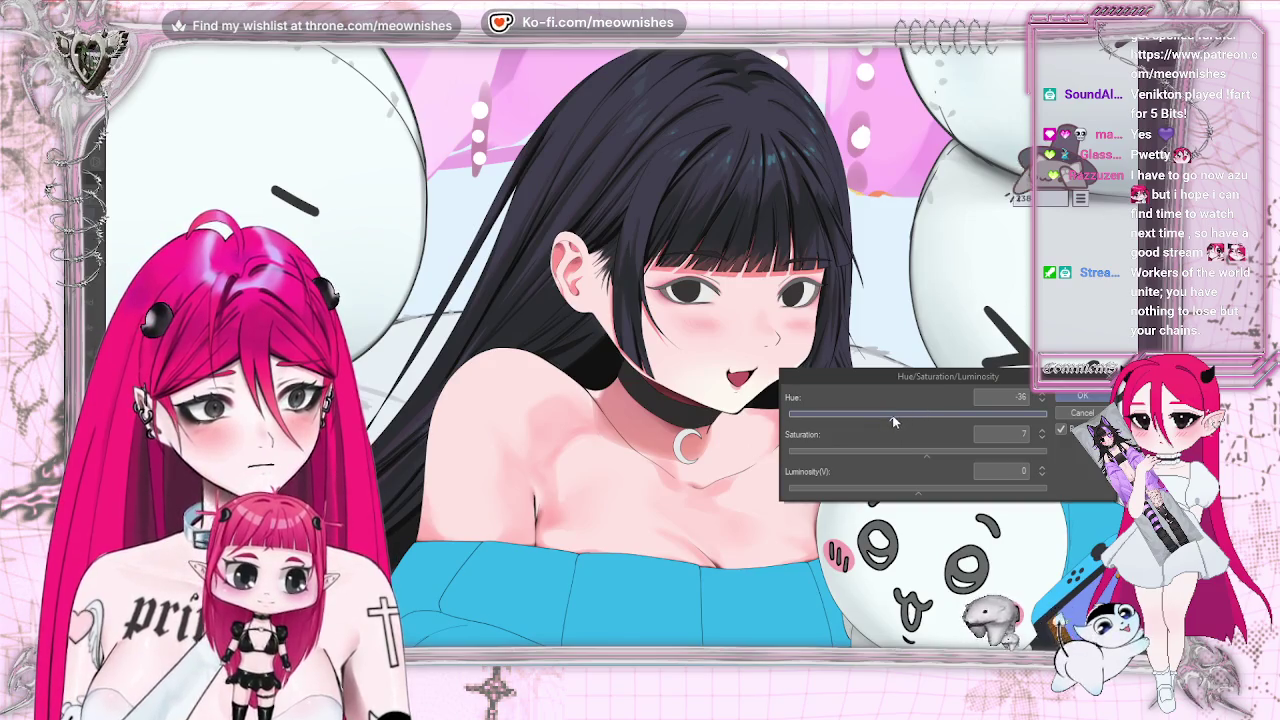
scroll(620, 433, "down", 5)
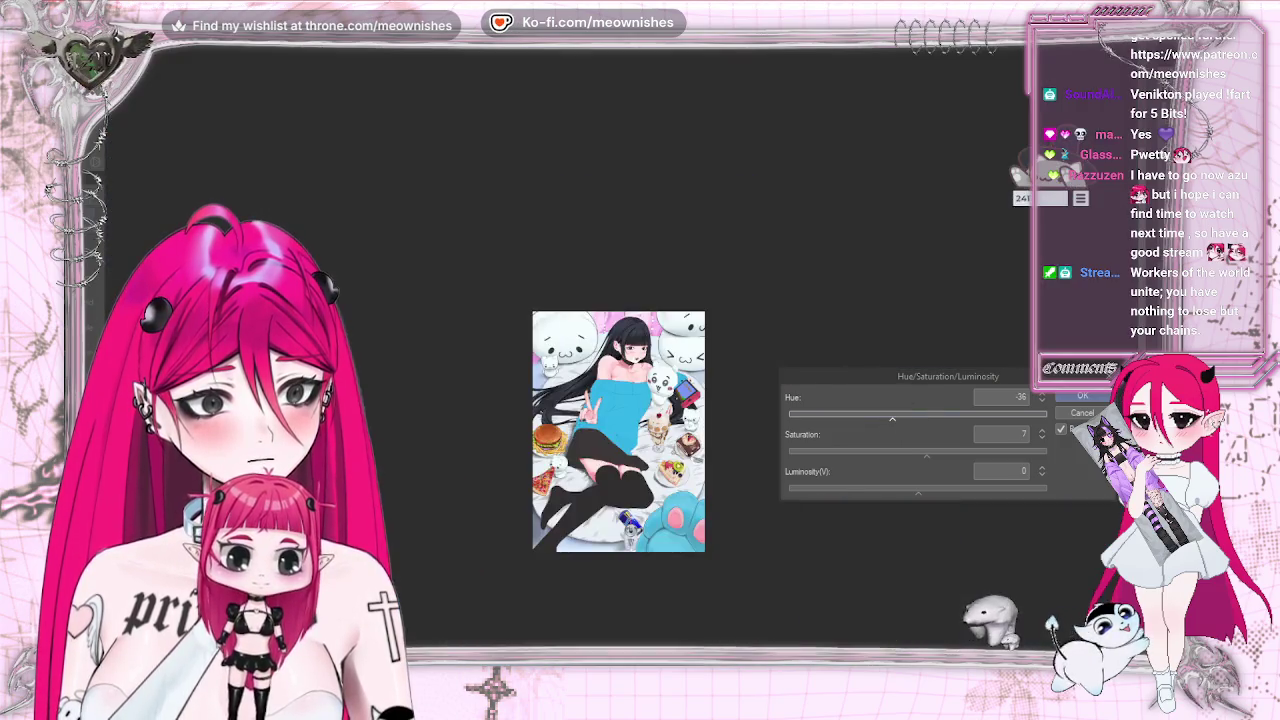
scroll(615, 457, "up", 2)
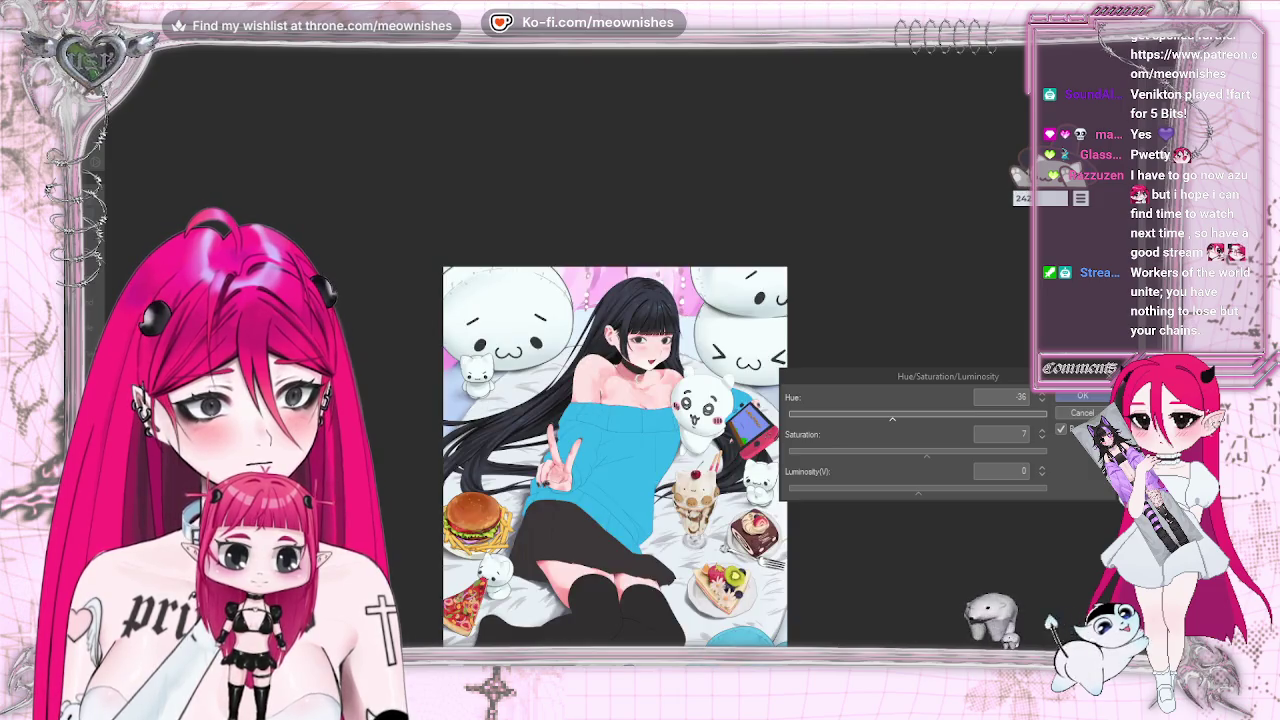
key("h")
key("h")
scroll(618, 431, "down", 2)
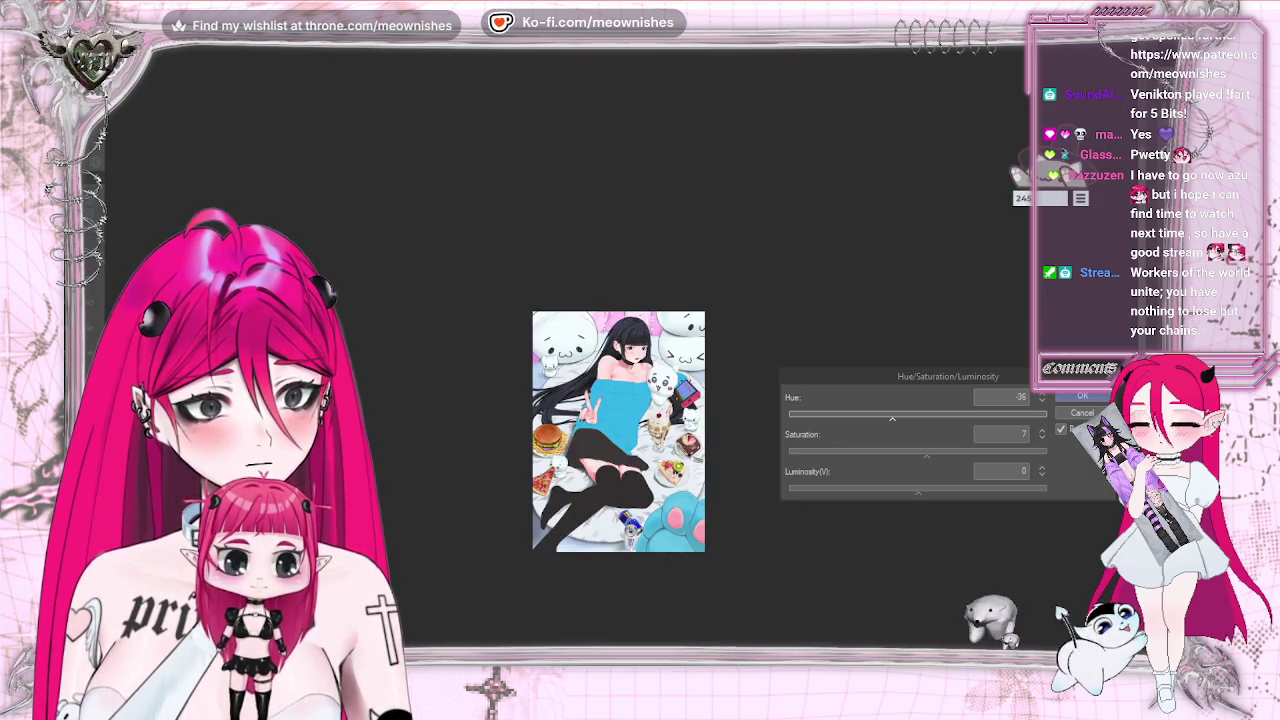
scroll(618, 431, "up", 3)
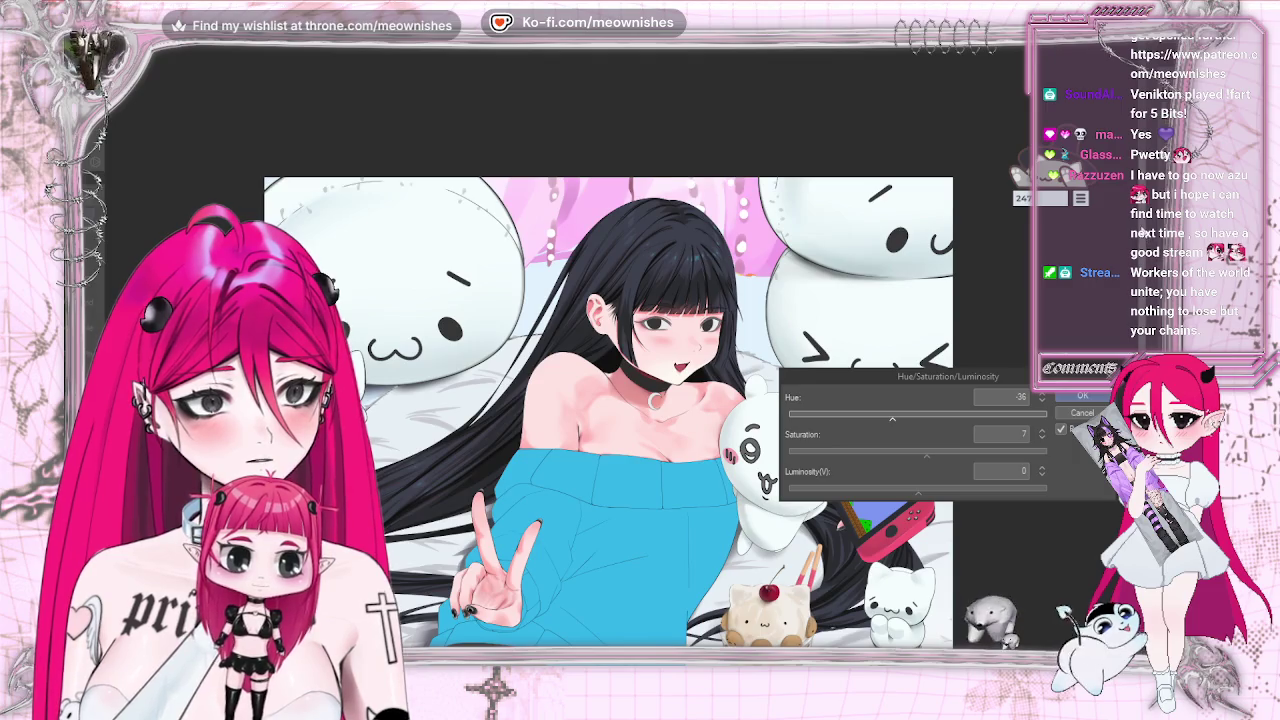
scroll(608, 400, "down", 5)
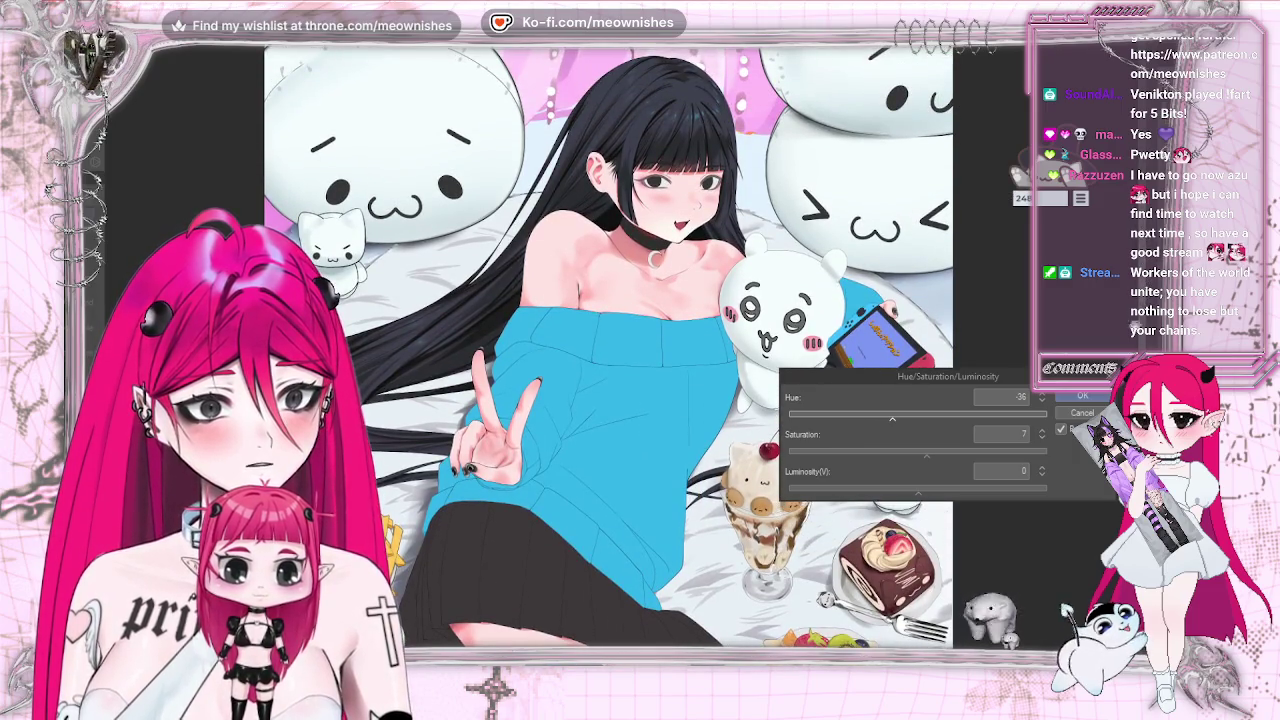
key("Return")
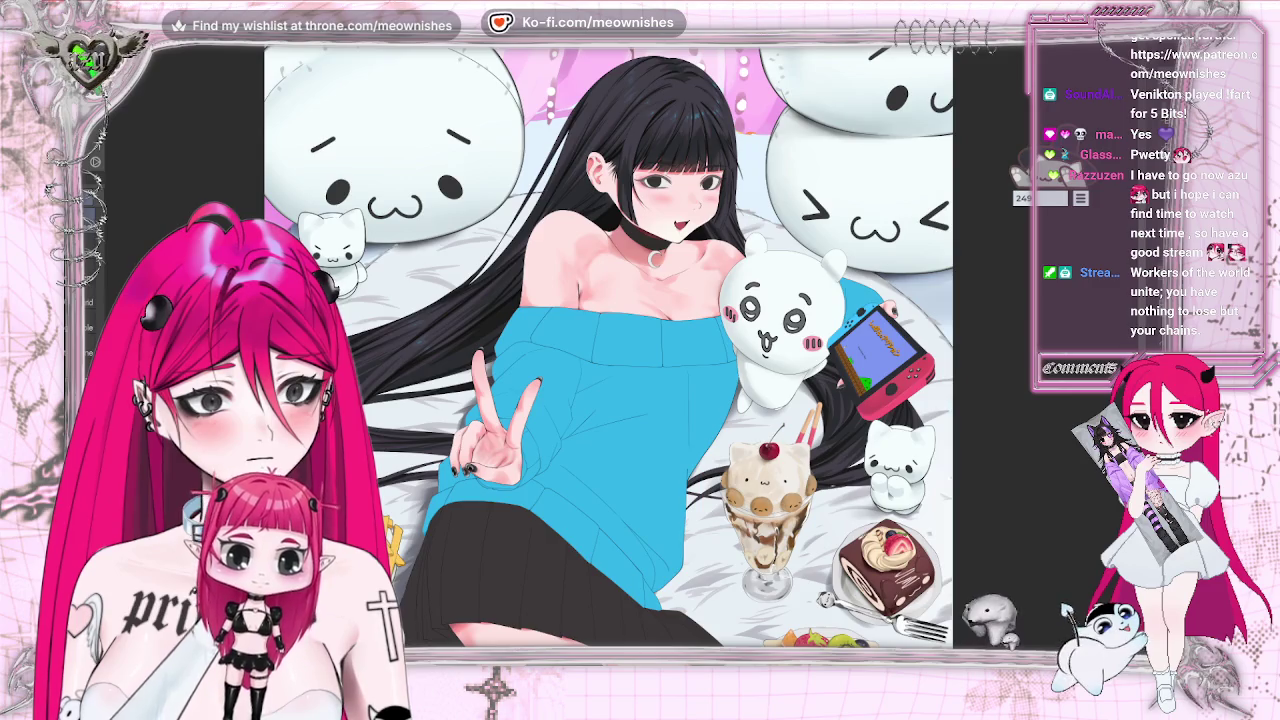
Paint a darker blue shading stroke down the sweater's folds.
scroll(618, 400, "down", 5)
scroll(618, 400, "down", 2)
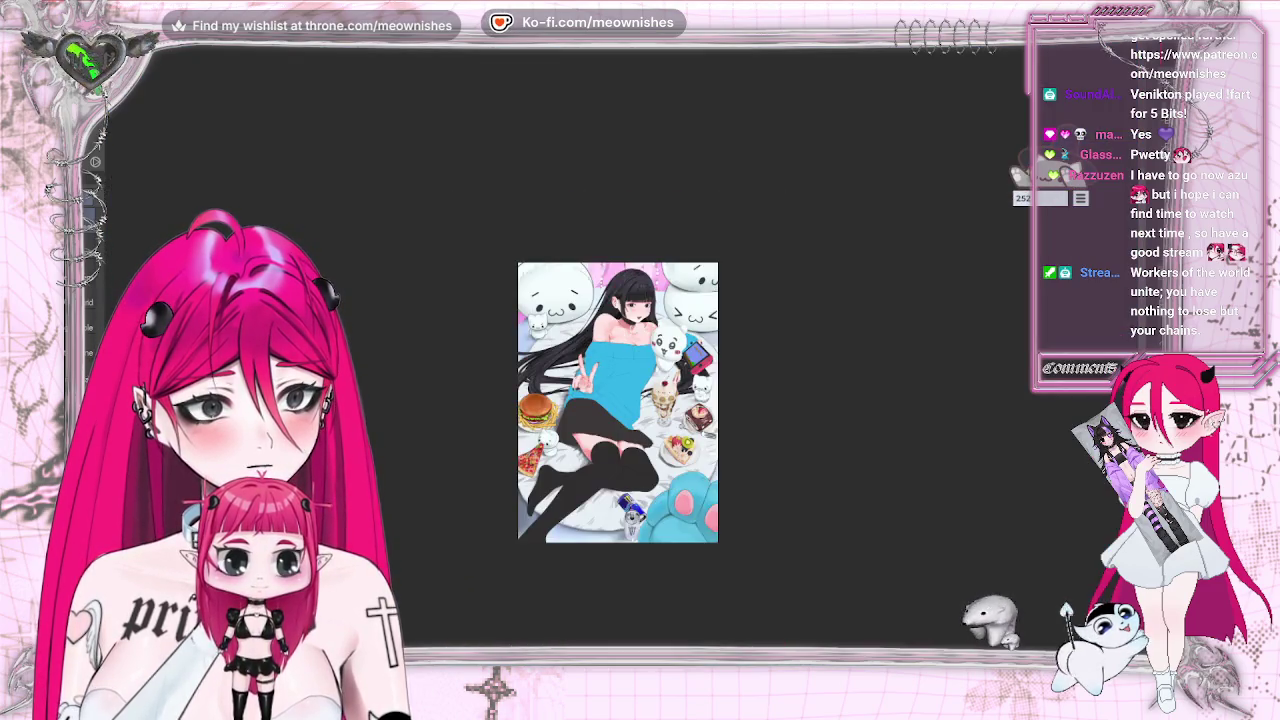
scroll(618, 360, "up", 5)
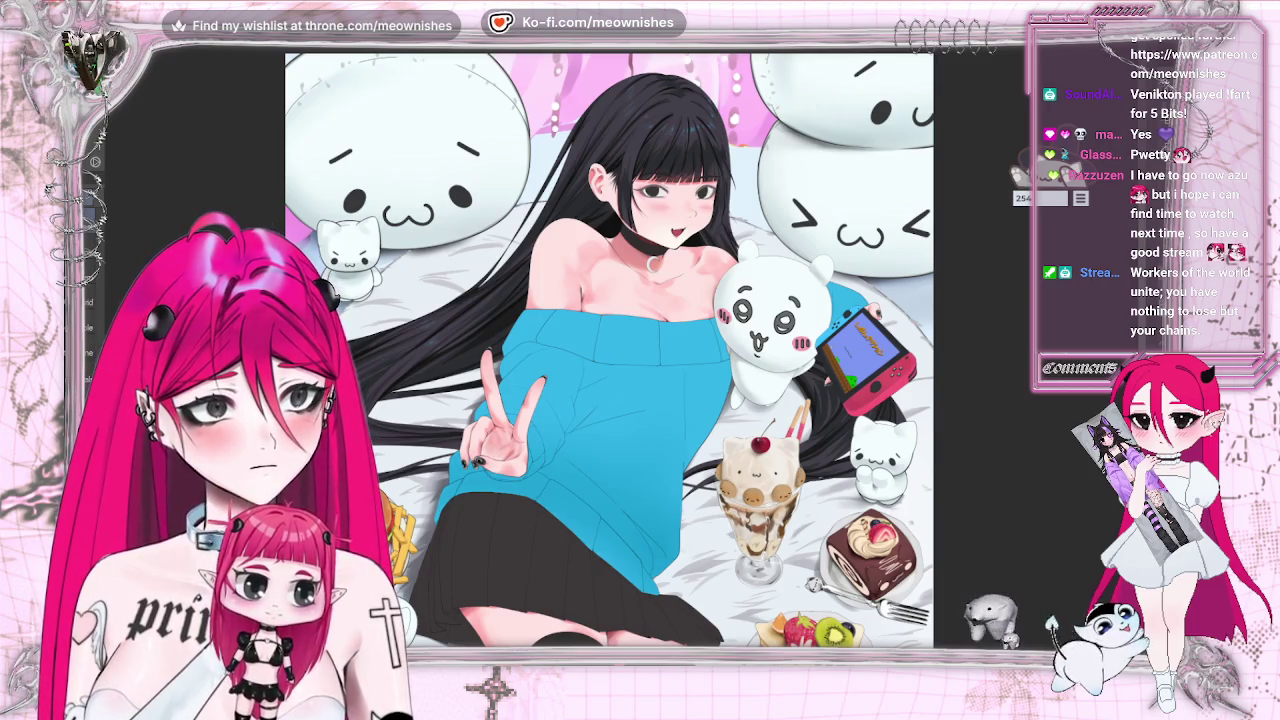
left_click_drag(560, 400, 660, 560)
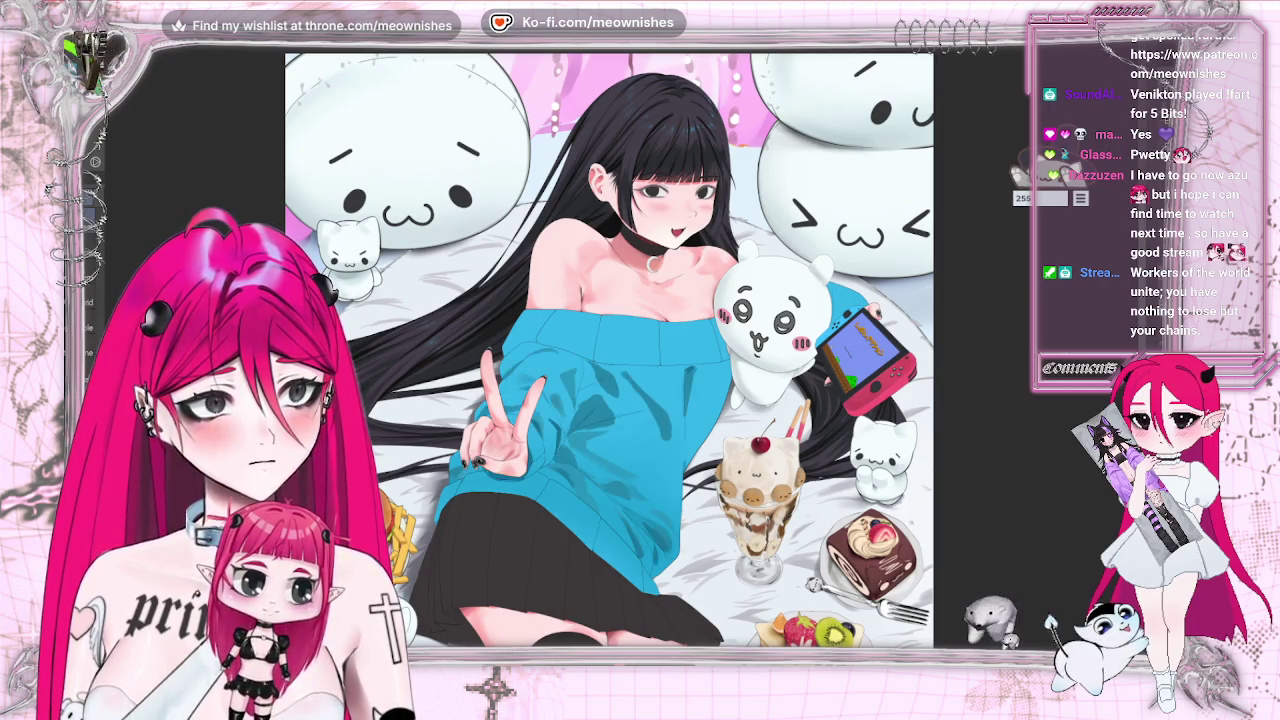
scroll(618, 396, "down", 5)
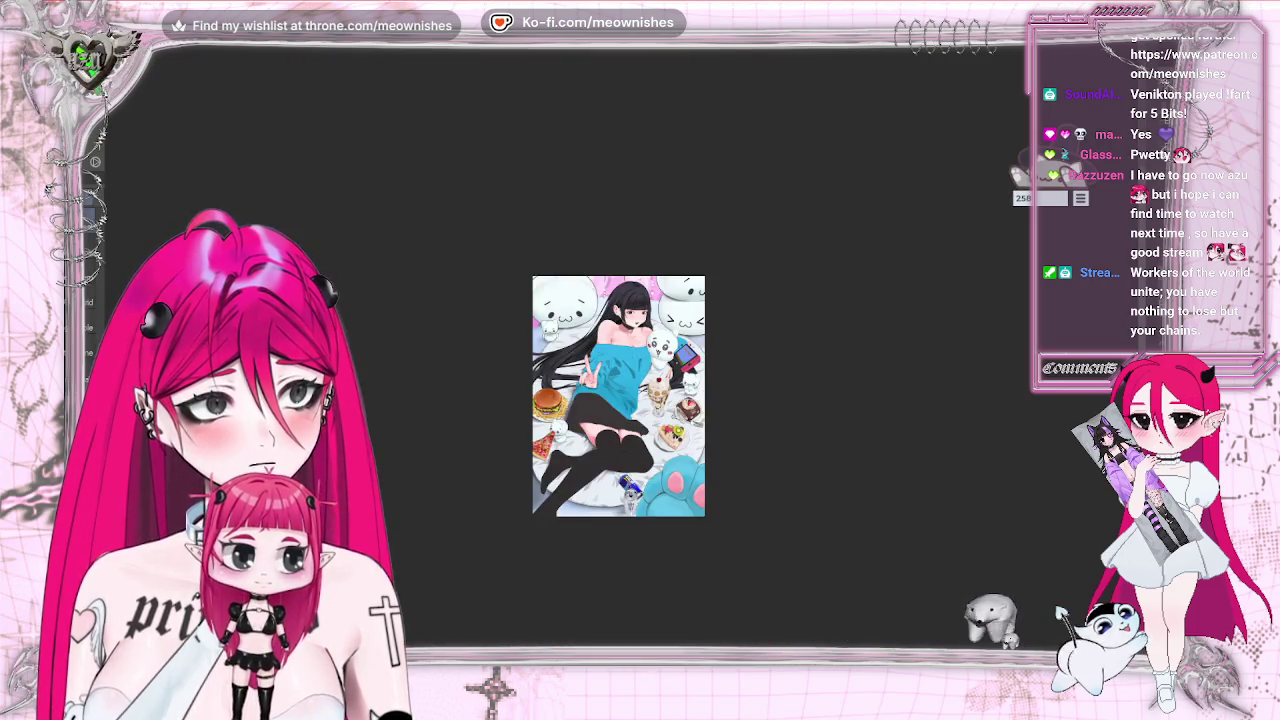
scroll(618, 396, "up", 5)
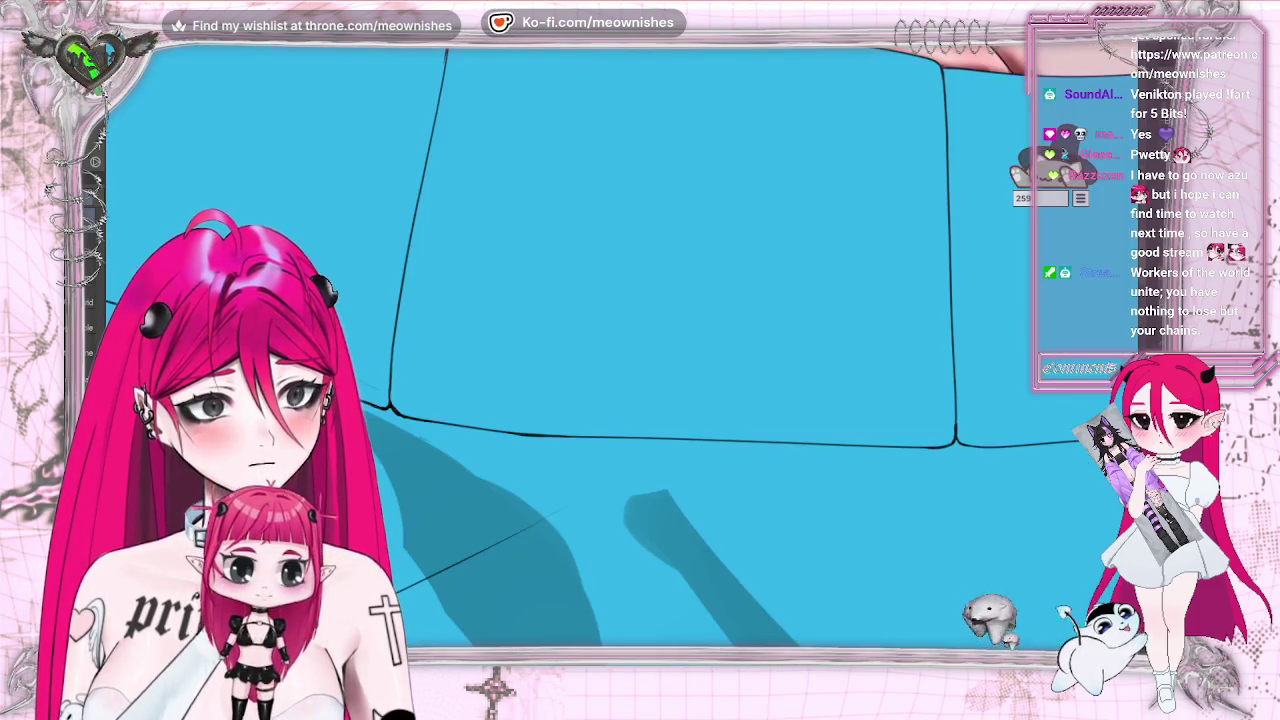
scroll(618, 396, "down", 2)
scroll(618, 396, "down", 3)
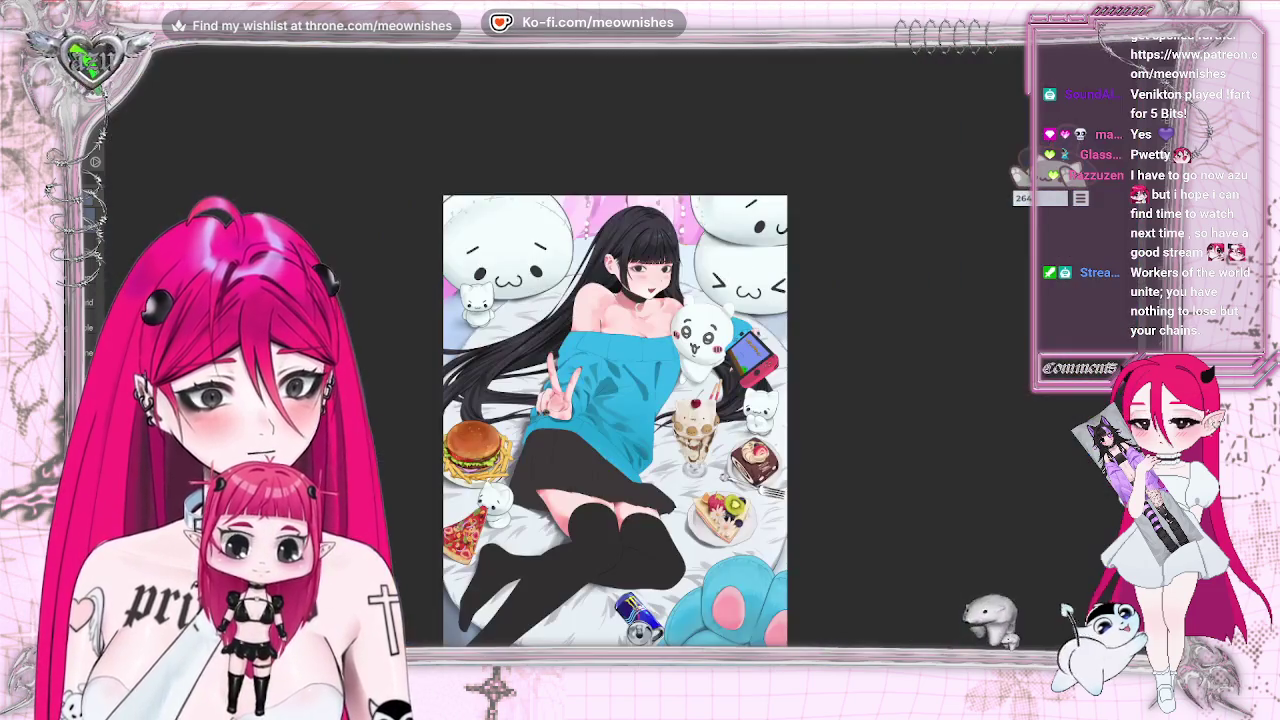
scroll(618, 396, "up", 2)
Brighten the sweater shading with a luminosity 21 adjustment.
left_click(100, 40)
mouse_move(112, 285)
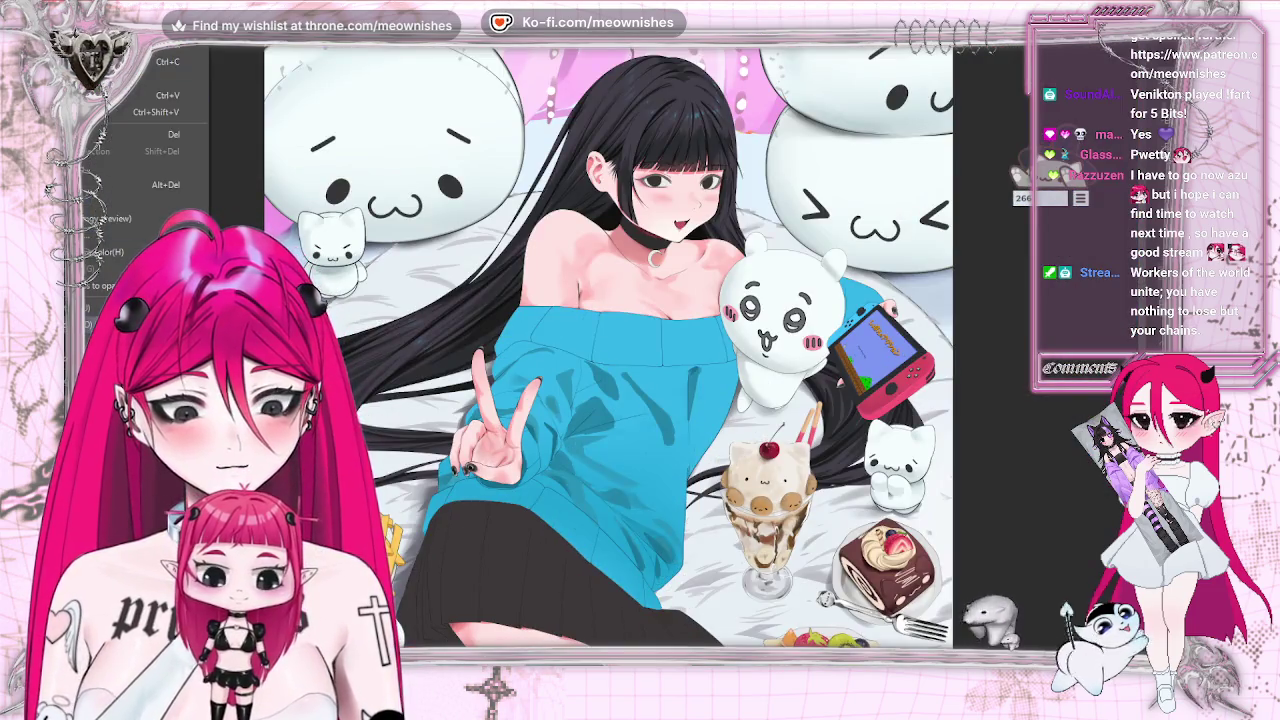
left_click(385, 345)
left_click(942, 490)
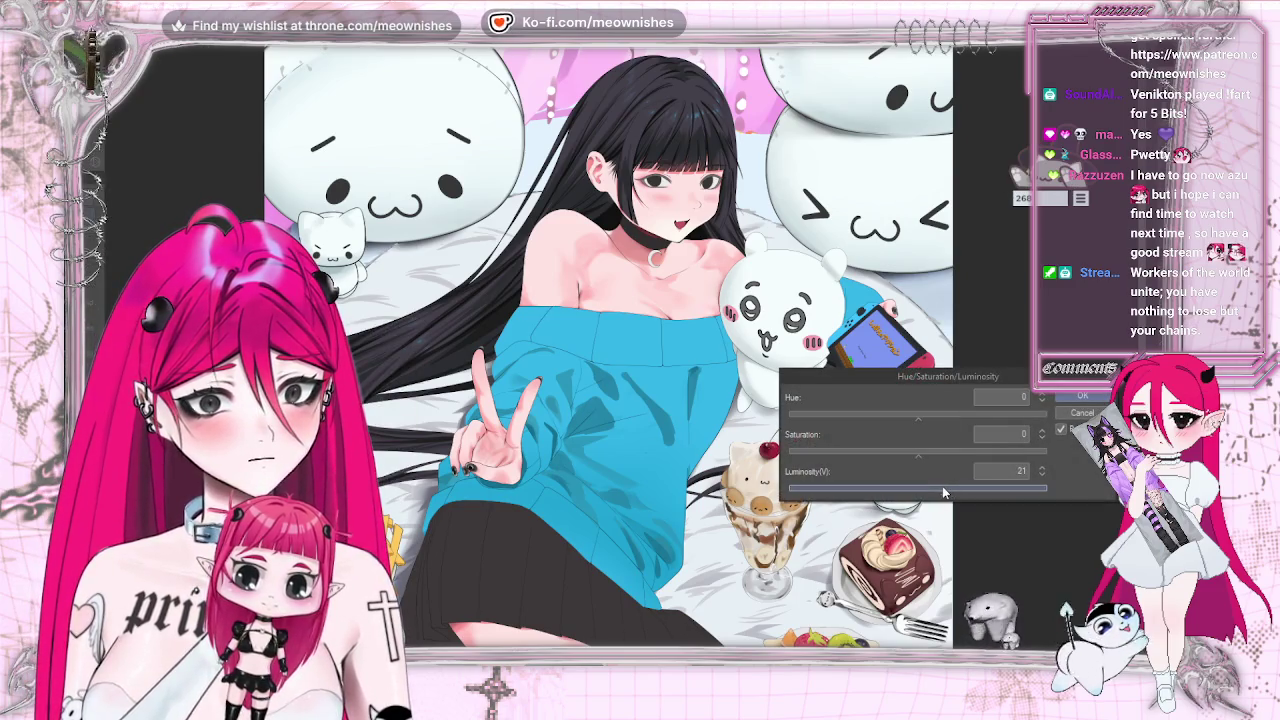
scroll(618, 396, "down", 3)
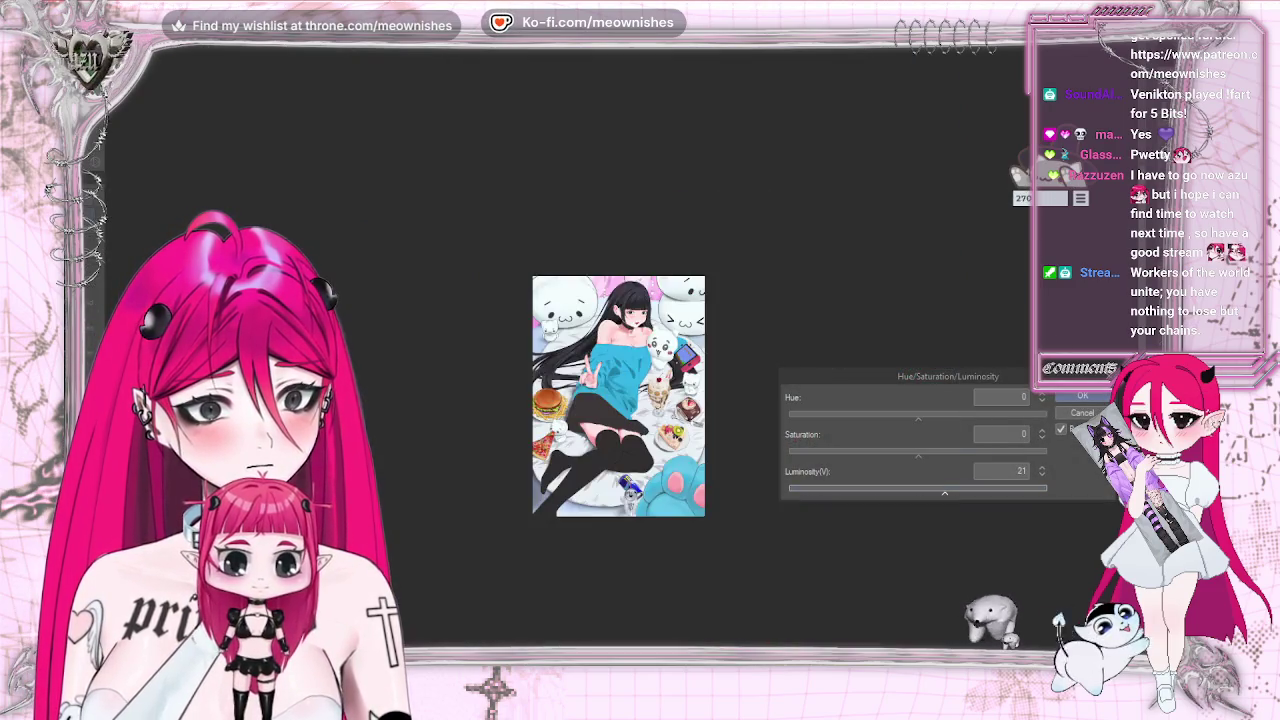
scroll(618, 396, "up", 2)
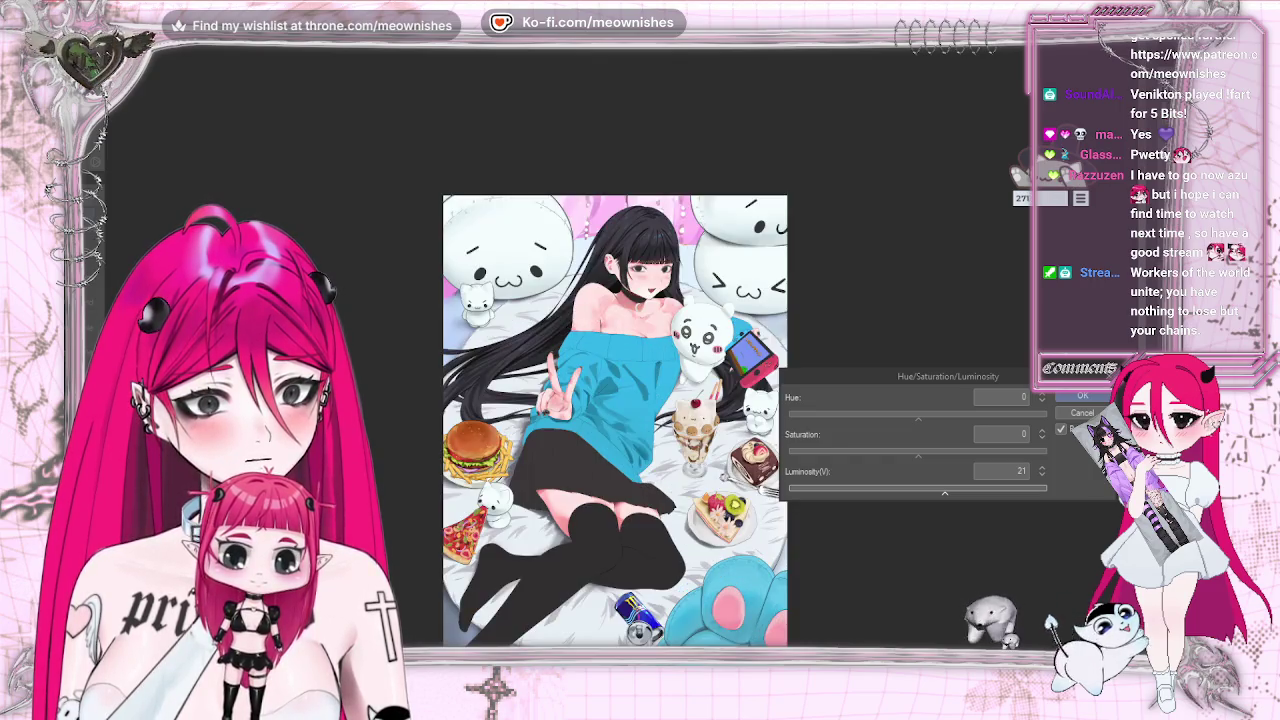
scroll(608, 350, "up", 2)
key("Return")
Undo and redo the brightening twice to compare the sweater before and after.
key("ctrl+z")
key("ctrl+y")
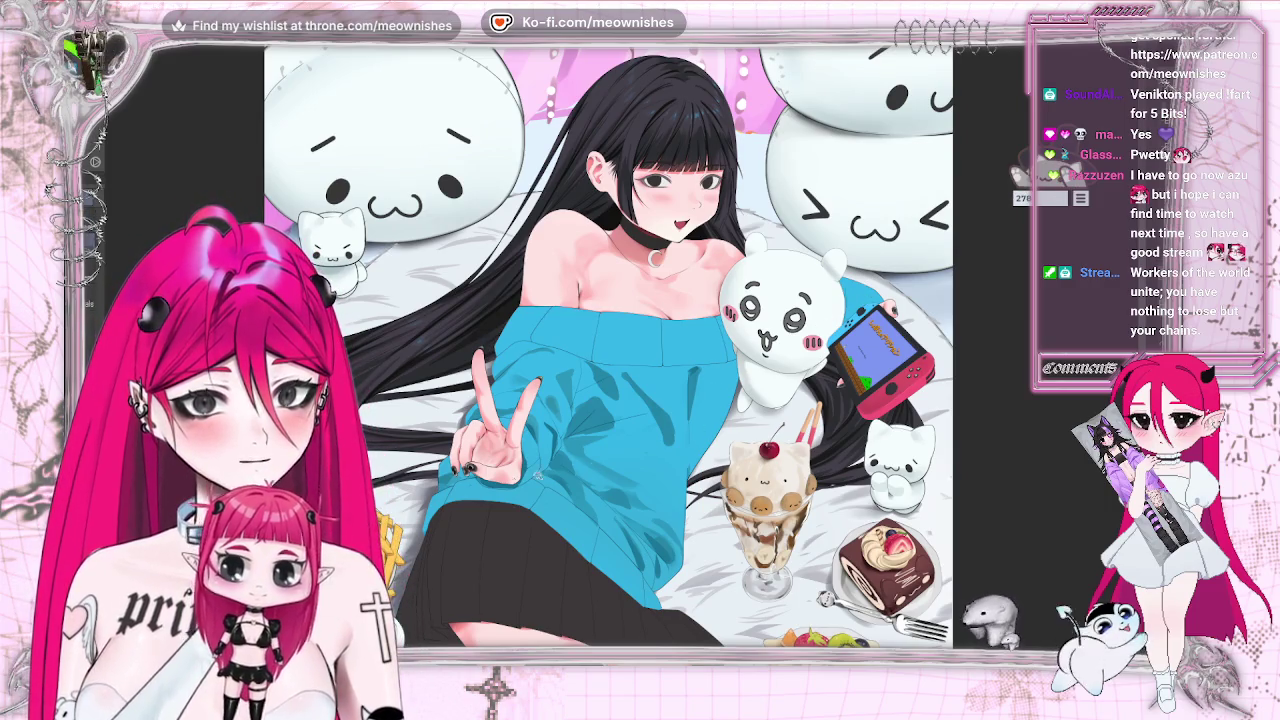
scroll(608, 350, "down", 3)
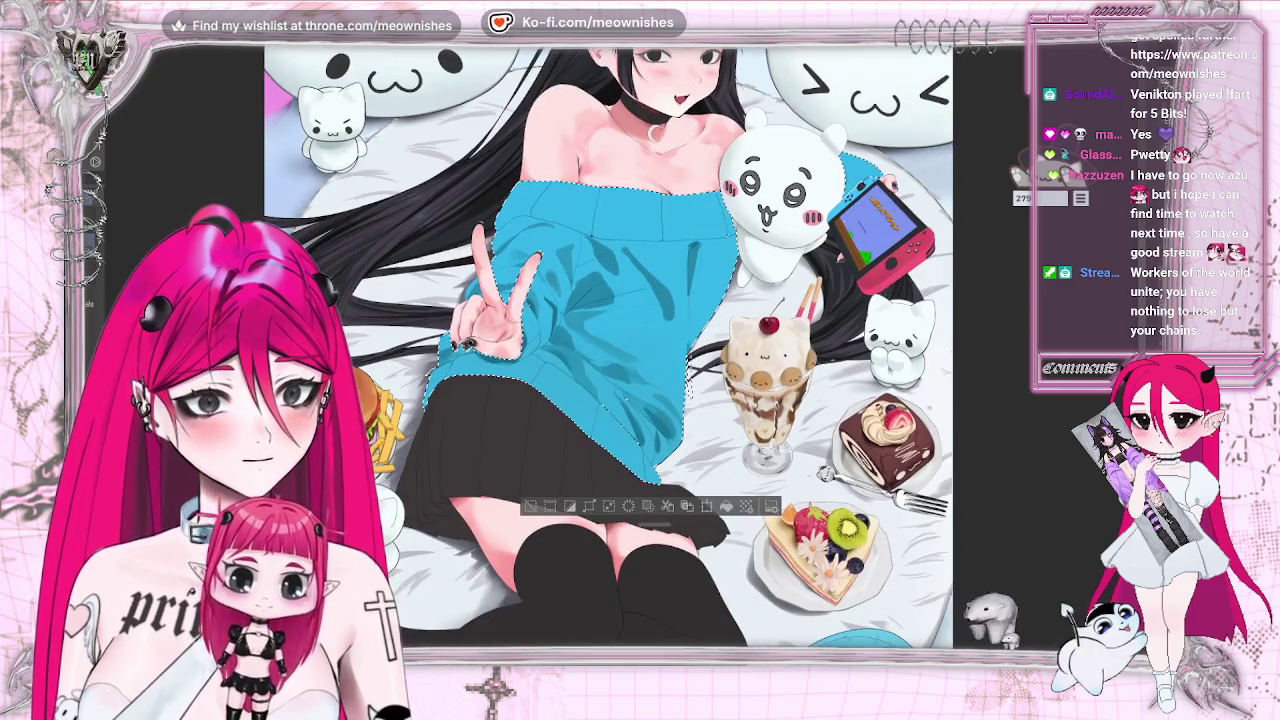
key("ctrl+z")
key("ctrl+y")
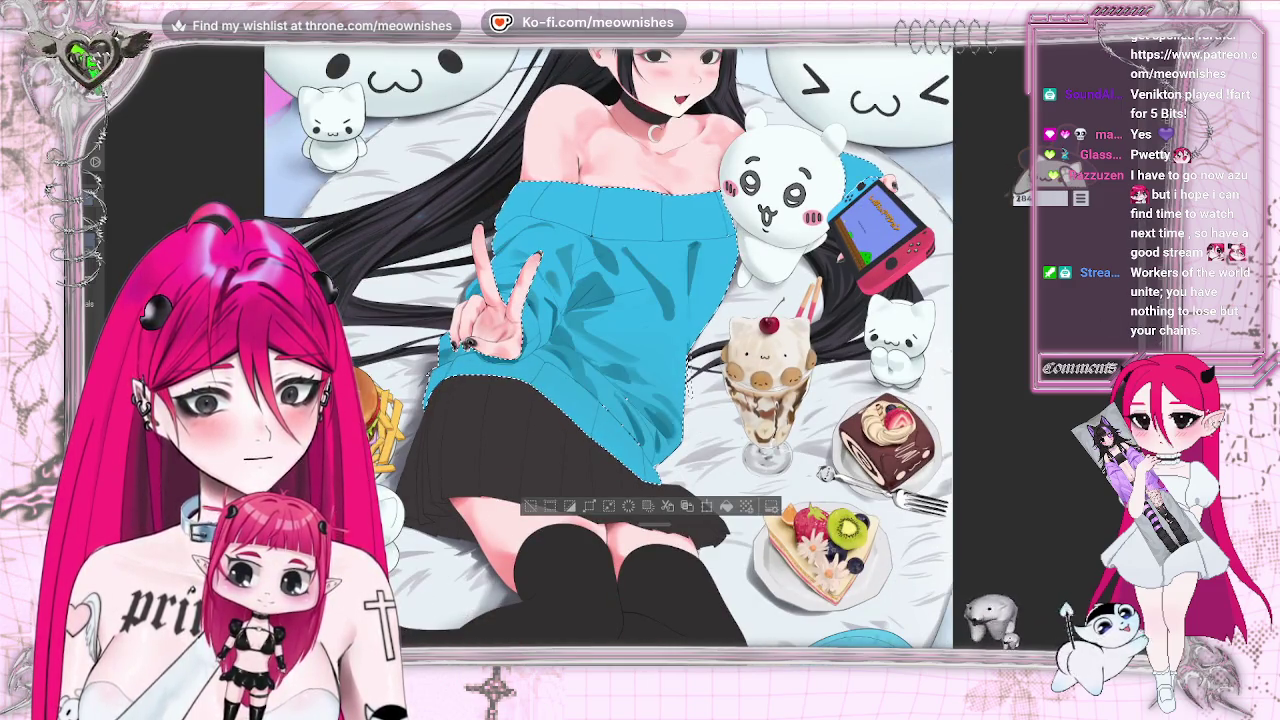
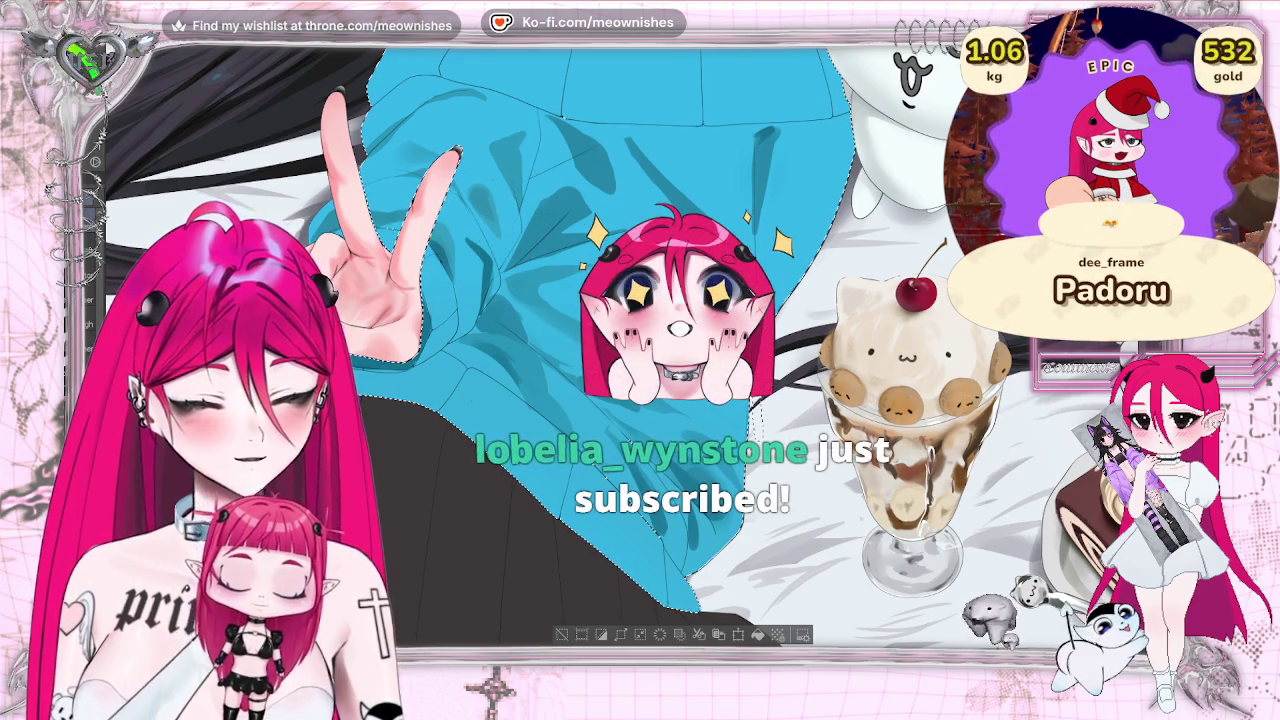
Open Hue/Saturation/Luminosity (Ctrl+U) on the sweater selection and begin raising saturation.
left_click(95, 40)
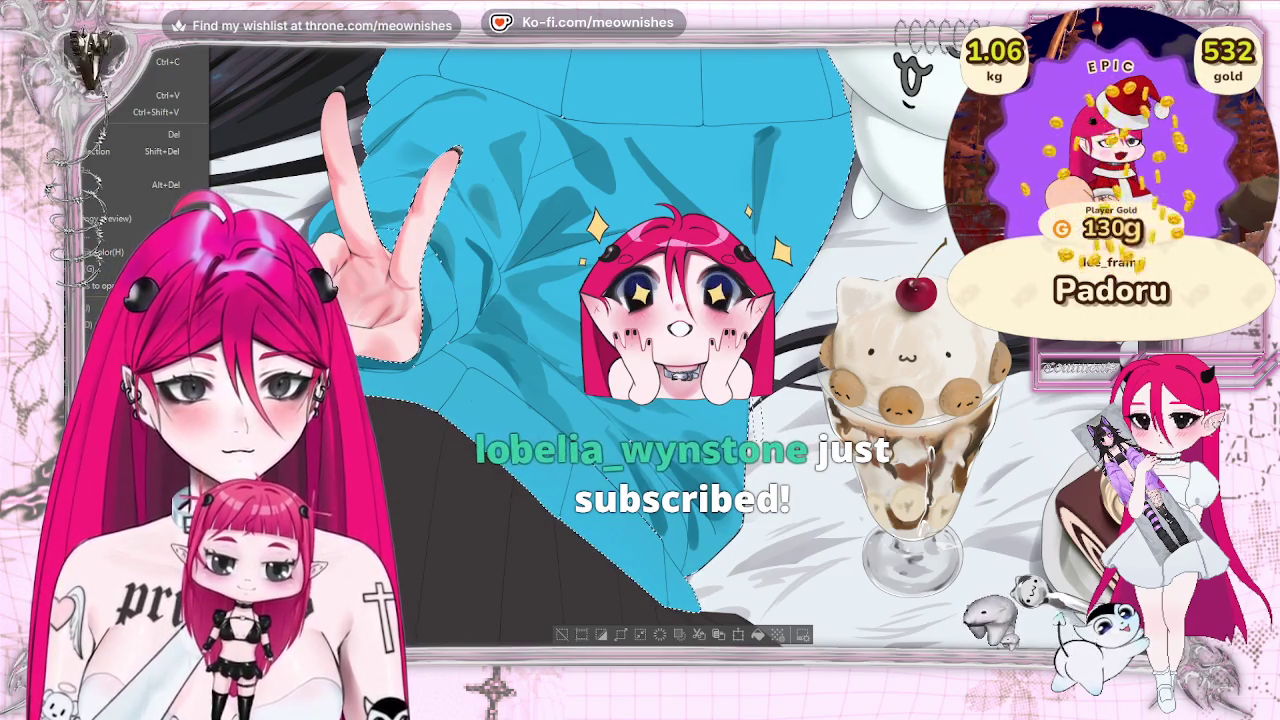
key("ctrl+u")
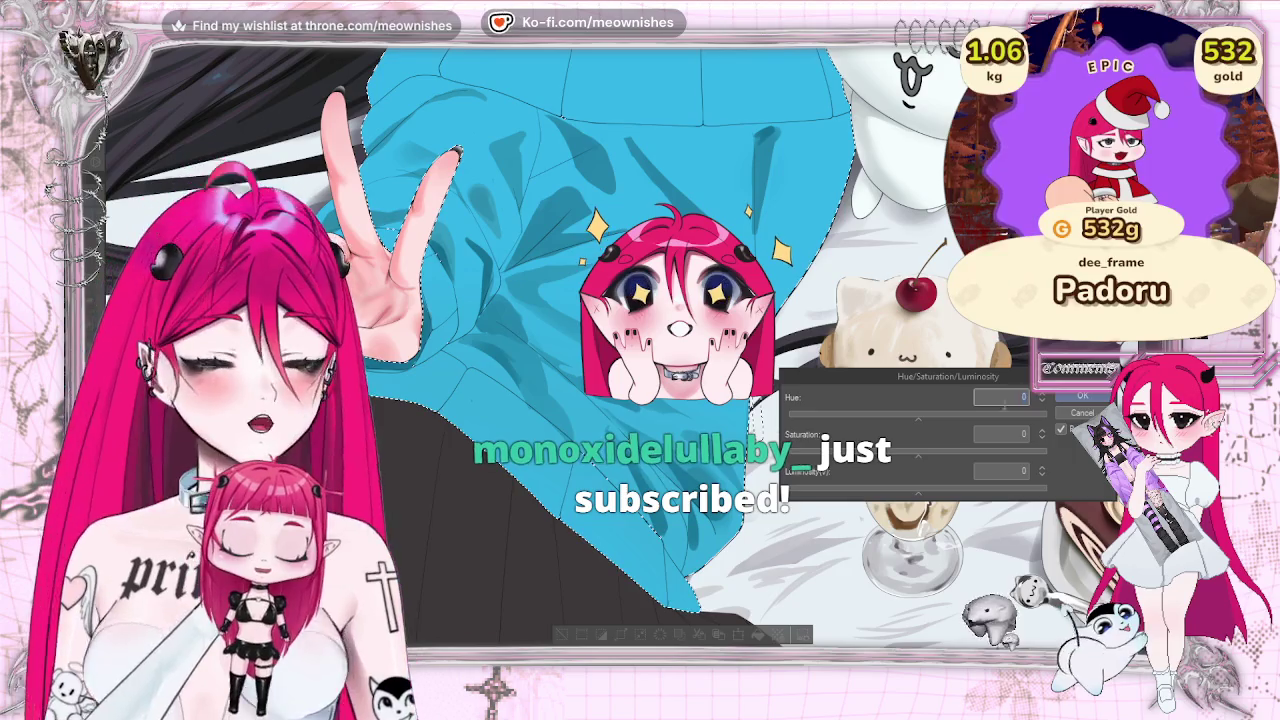
left_click(936, 452)
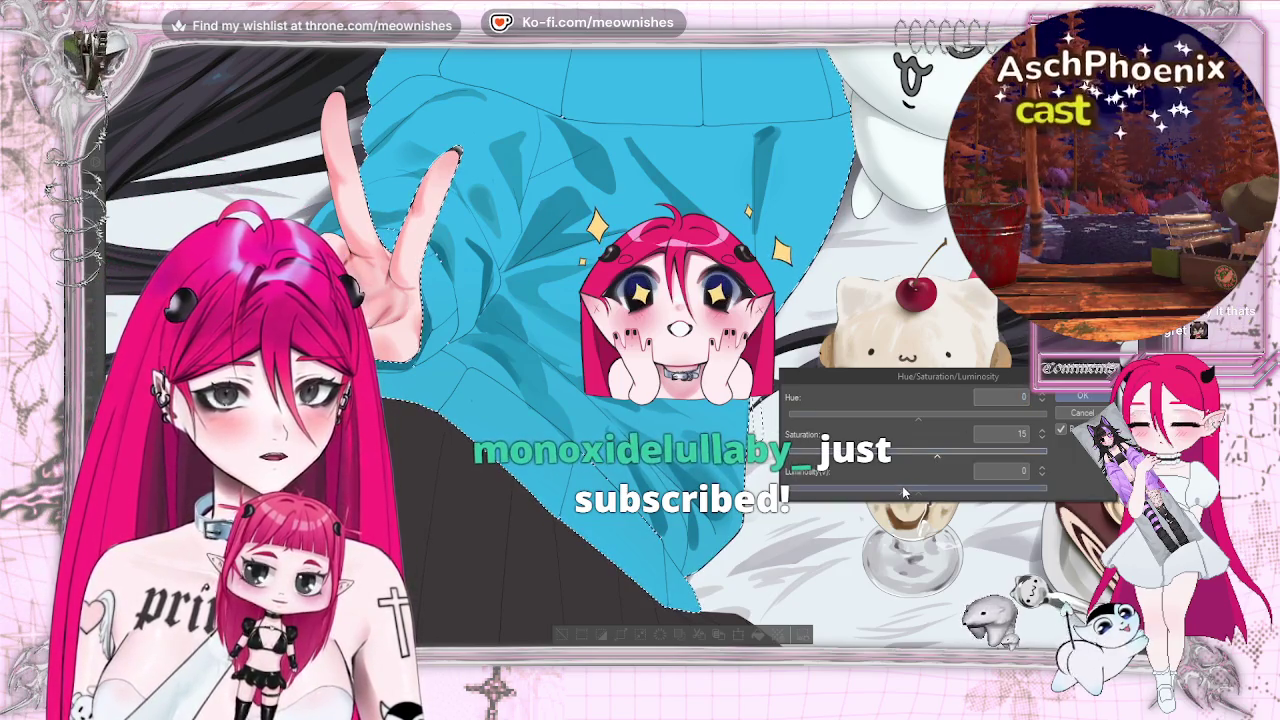
Set the sweater to saturation 15, hue 3 and luminosity -1, judging it on the full illustration.
left_click(900, 490)
left_click_drag(901, 490, 905, 490)
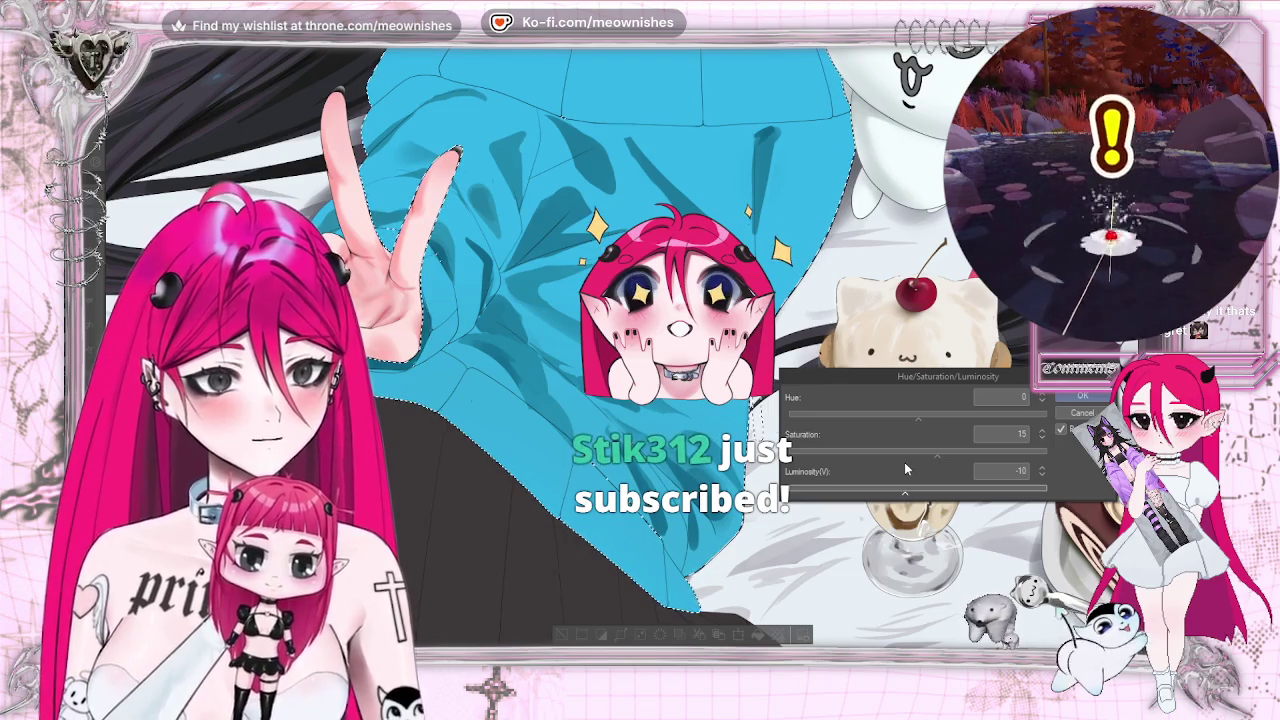
key("ctrl+0")
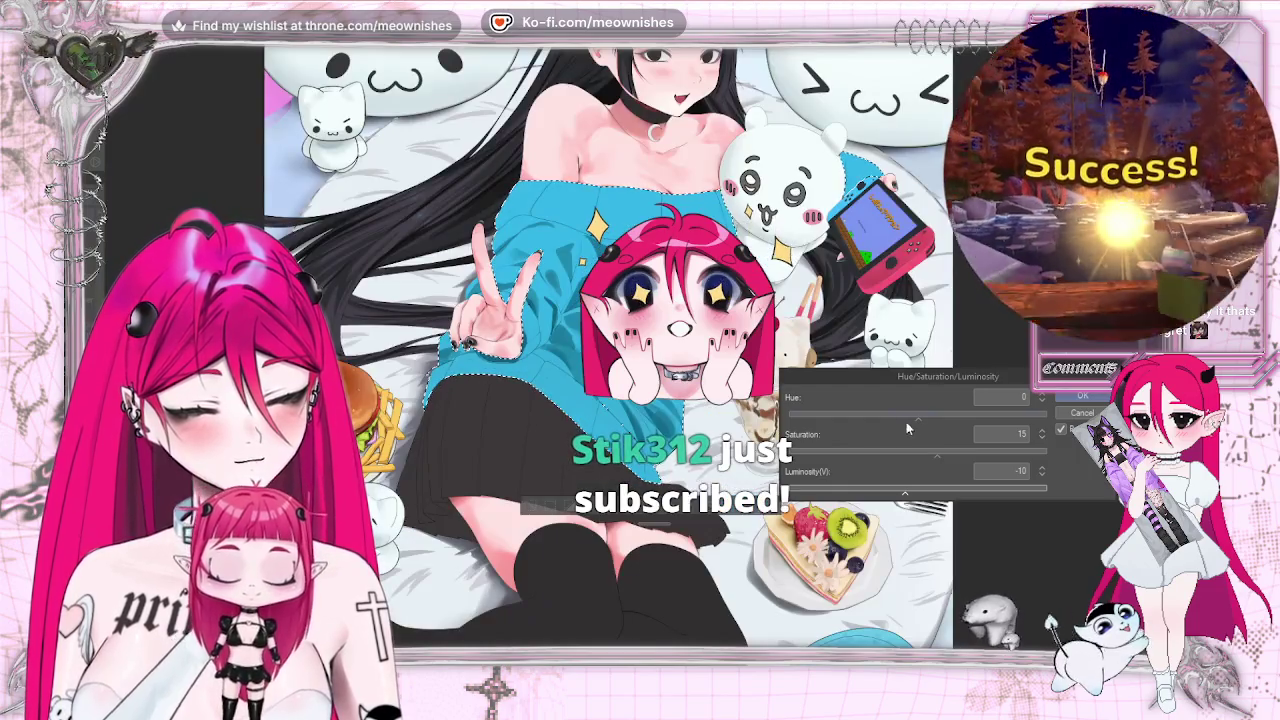
left_click(922, 417)
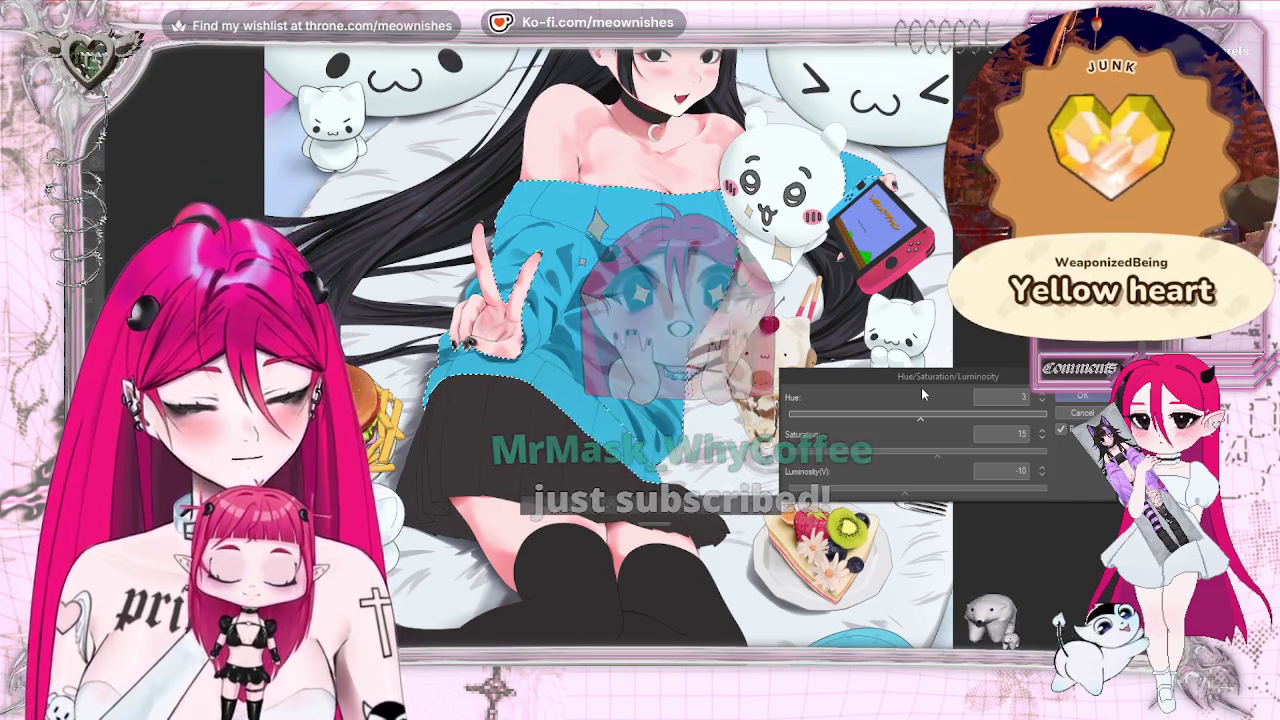
scroll(618, 364, "down", 5)
scroll(618, 364, "up", 3)
scroll(618, 364, "up", 2)
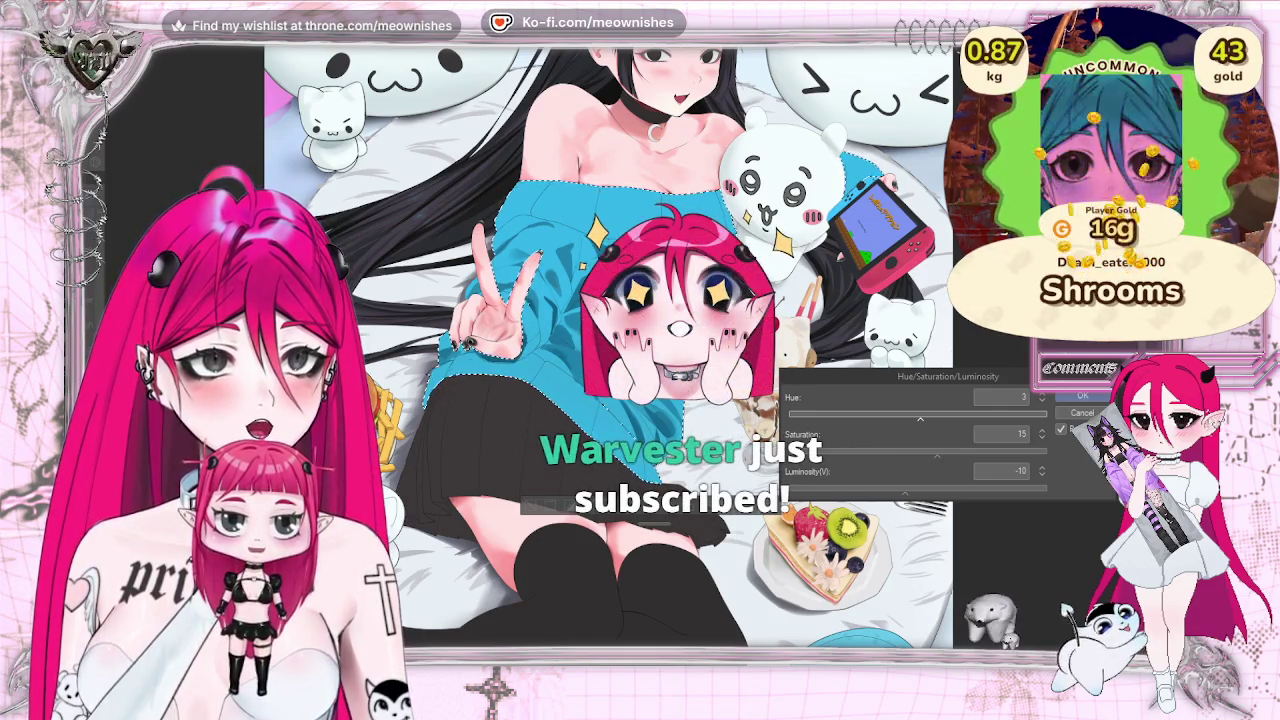
left_click_drag(905, 491, 918, 493)
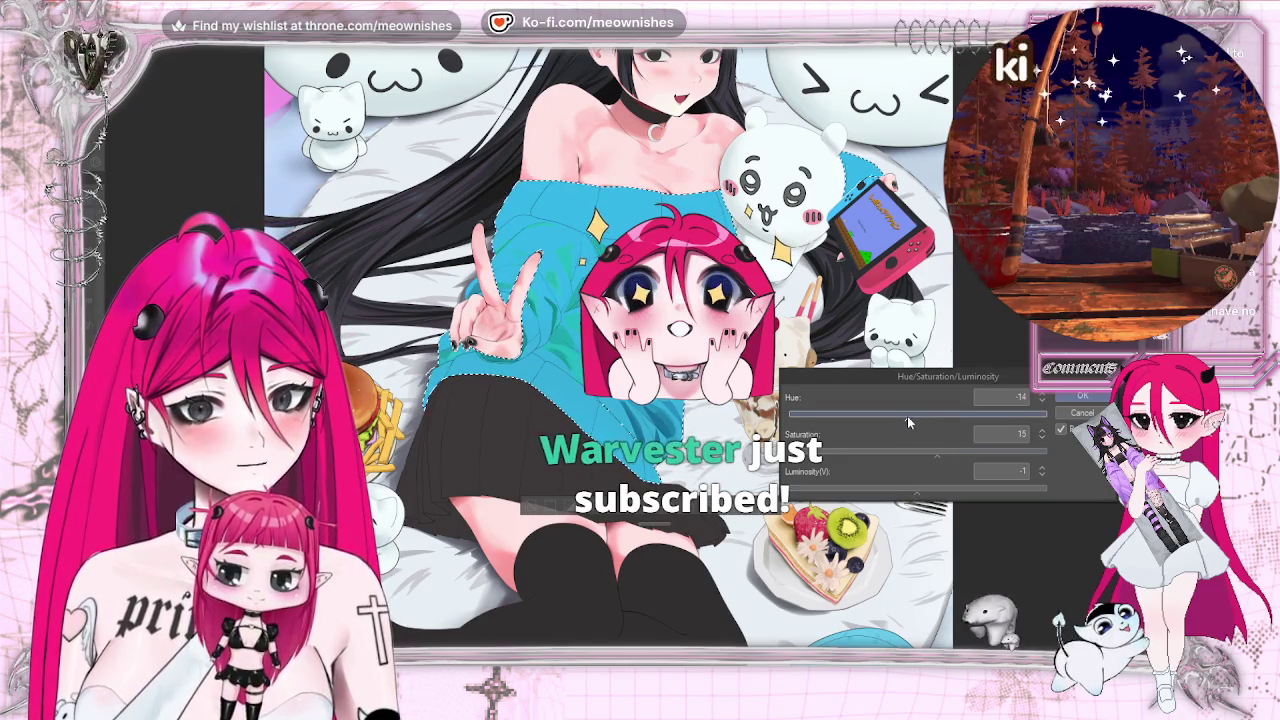
left_click_drag(907, 416, 920, 419)
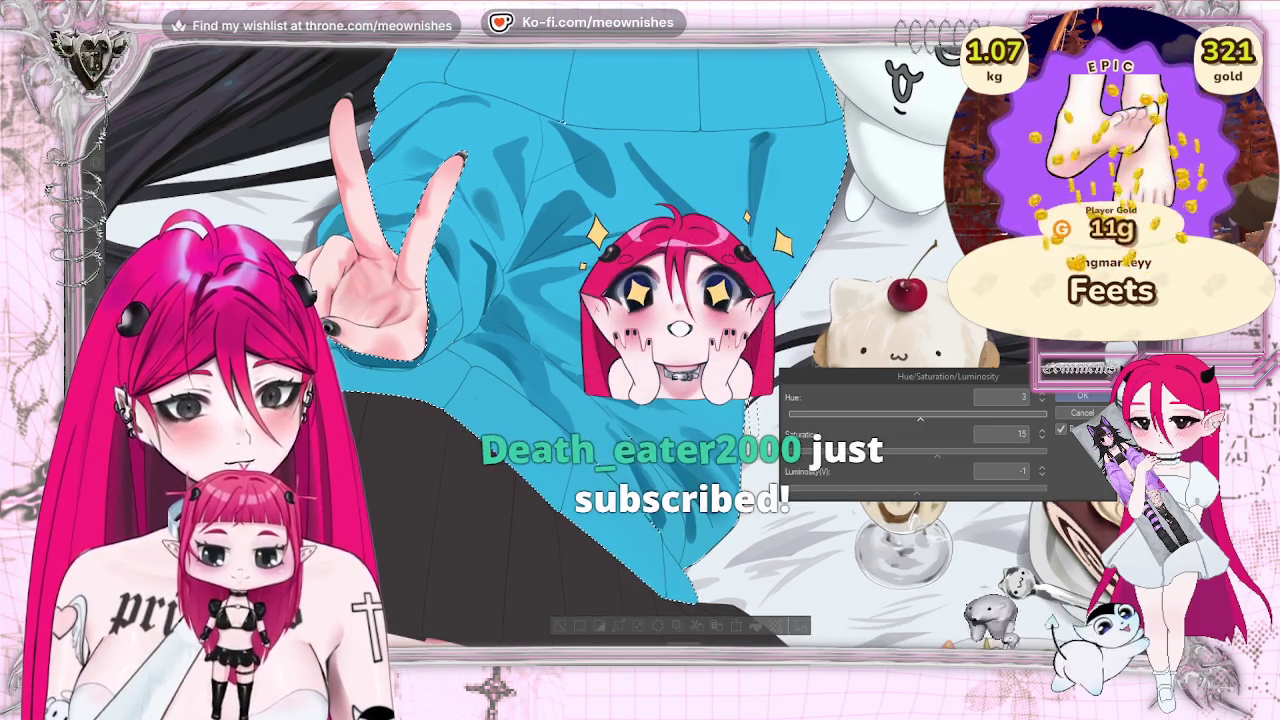
Apply the colour adjustment so the sweater becomes a richer cyan-blue.
key("Return")
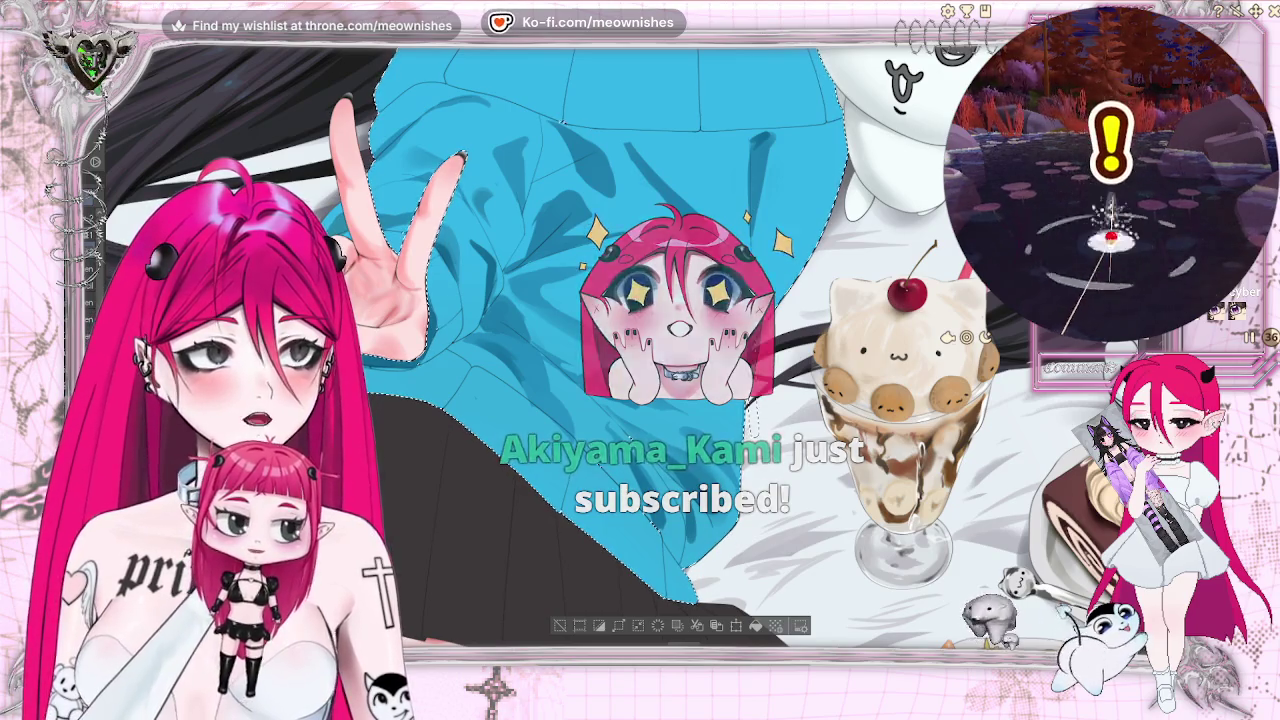
Start closing the fishing game overlay app.
left_click(1237, 10)
Close the overlay app, then check the sweater's darker fold shading mirrored and fitted to the window.
left_click(1188, 229)
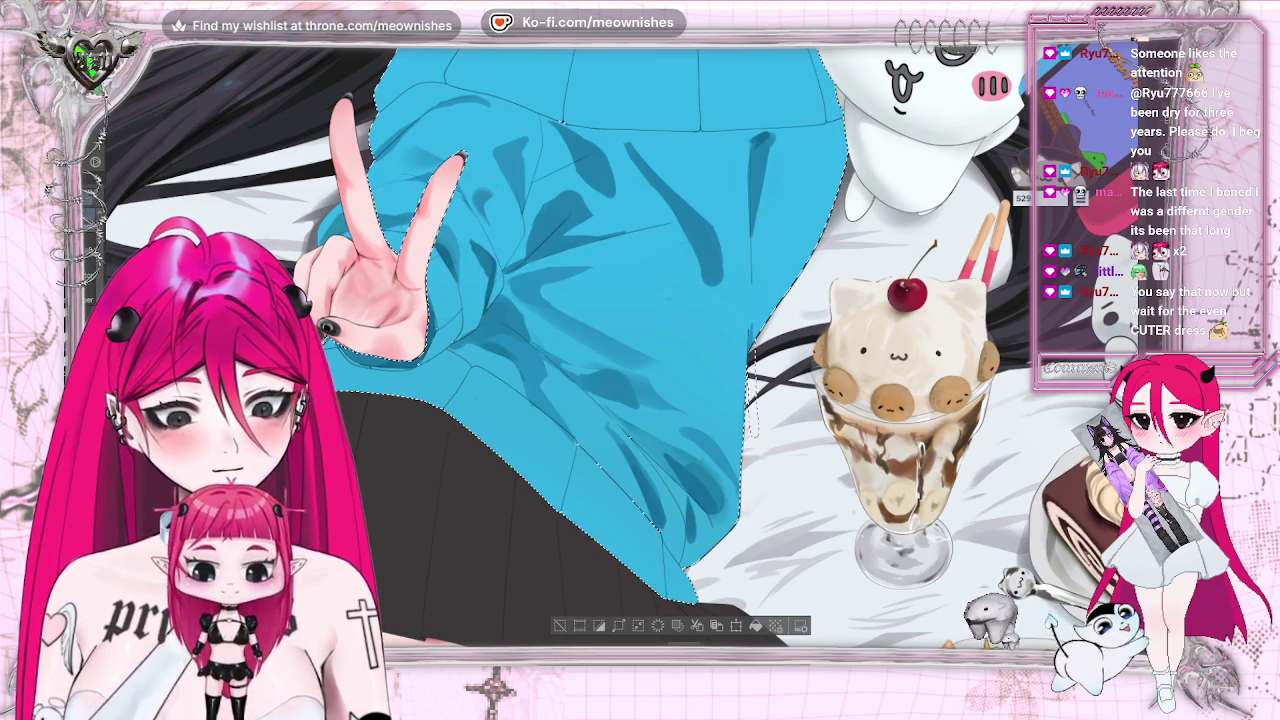
key("h")
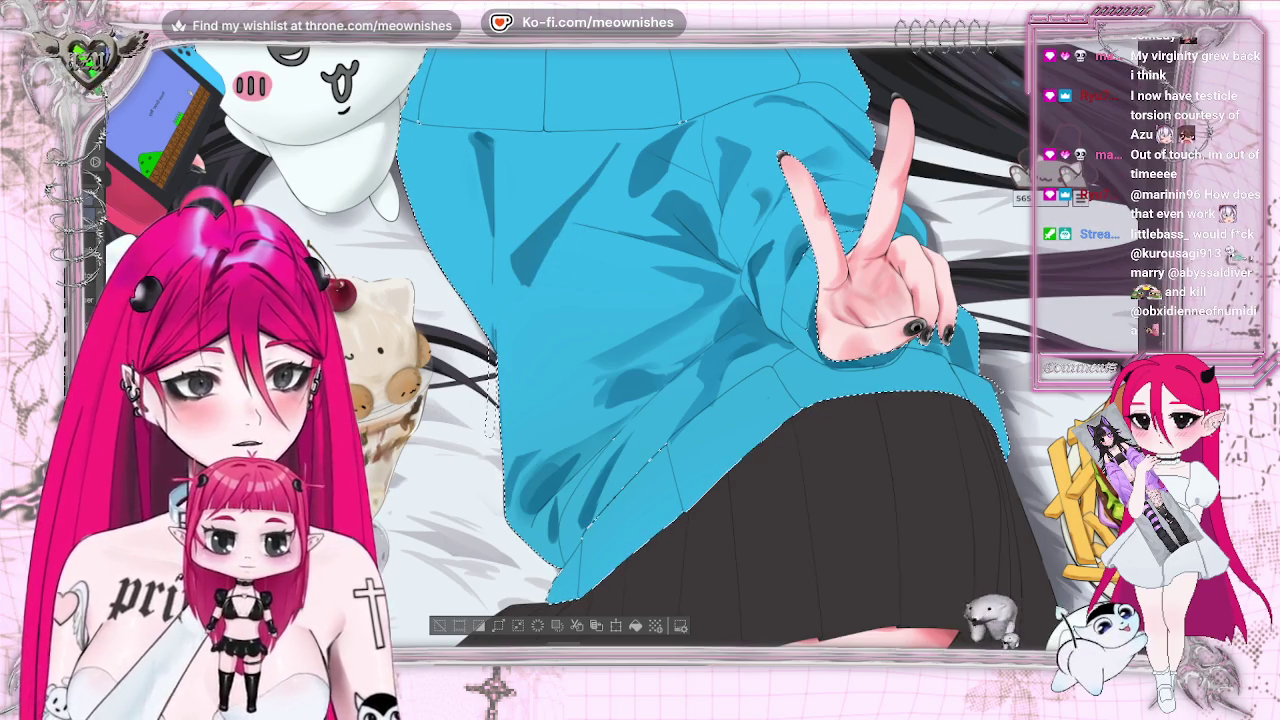
key("h")
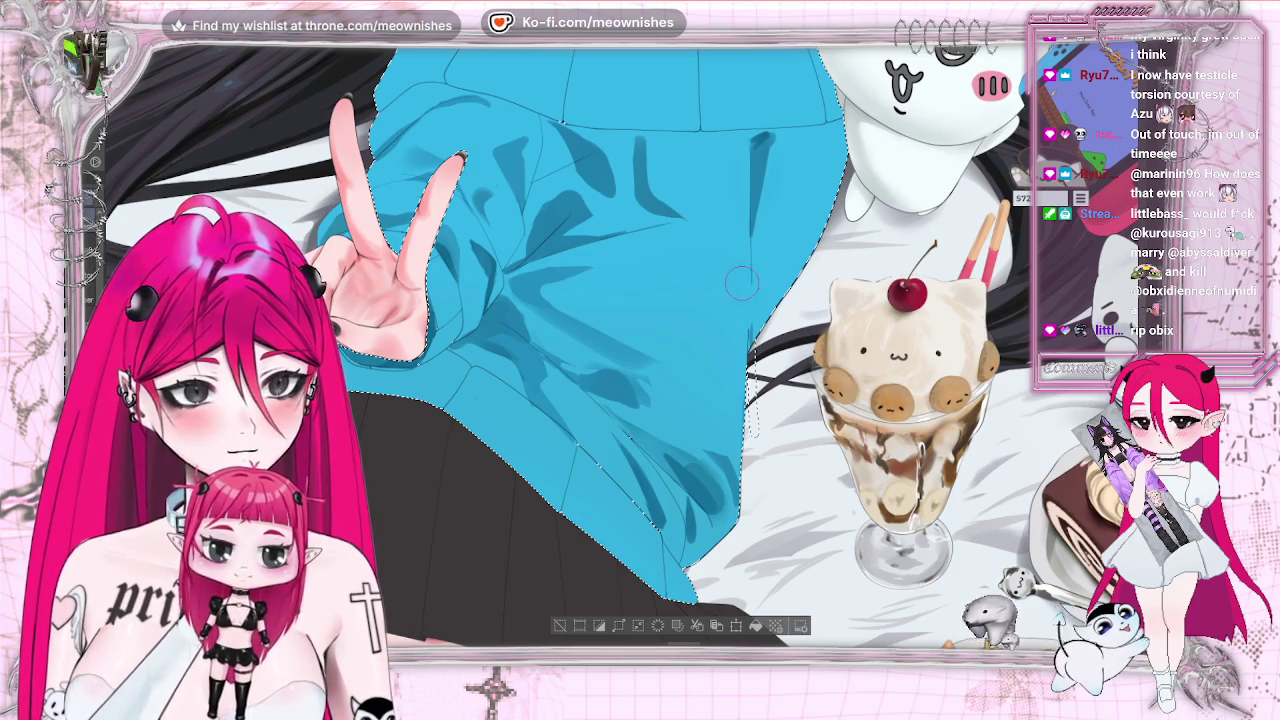
key("ctrl+0")
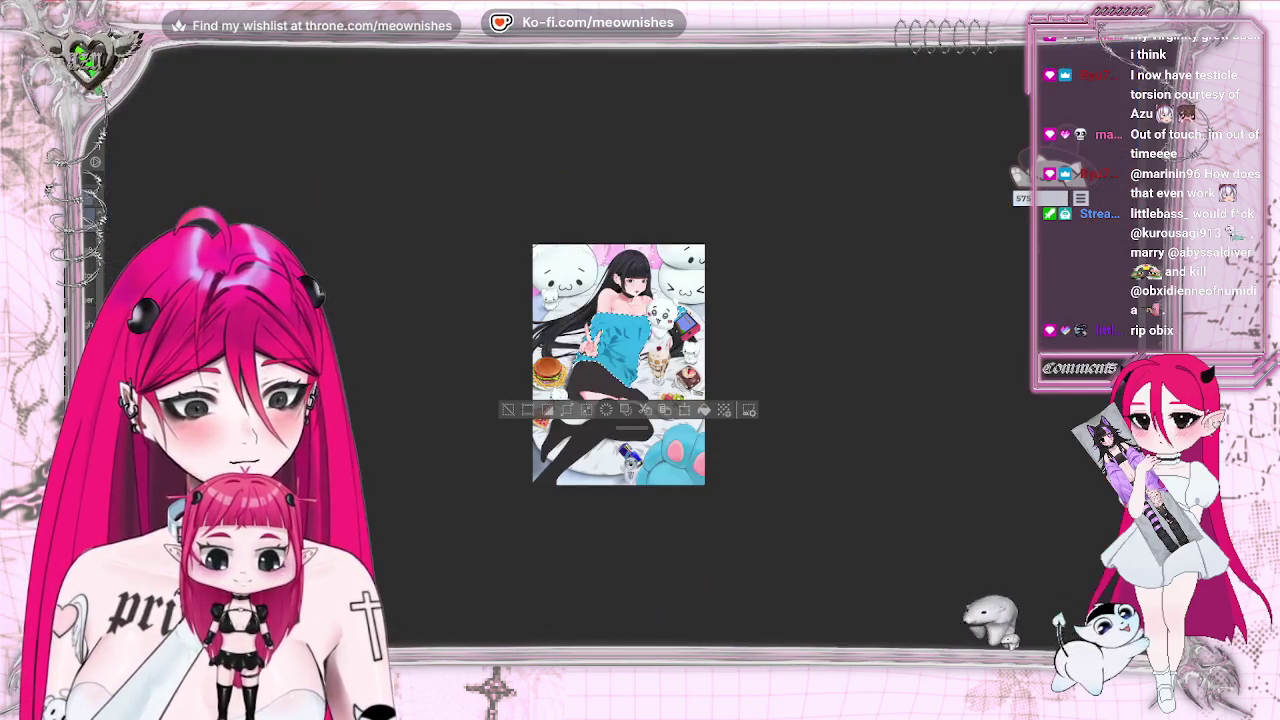
key("ctrl+plus")
key("ctrl+plus")
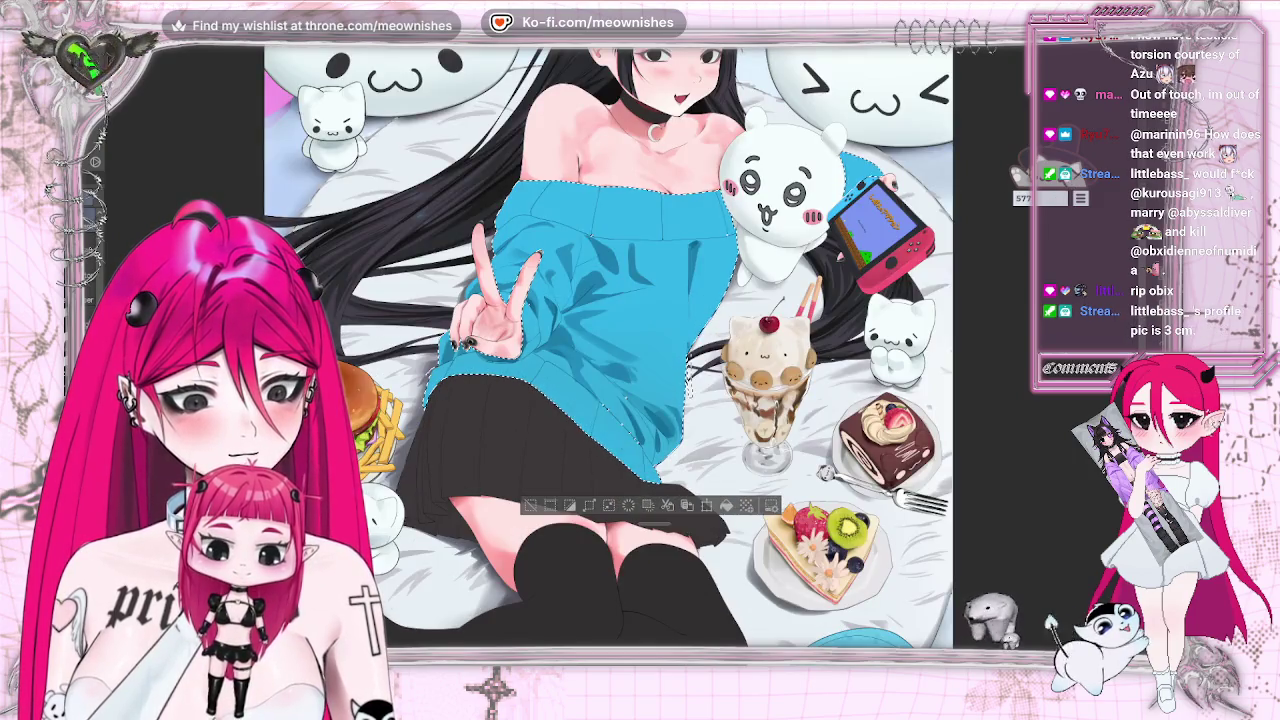
key("h")
key("h")
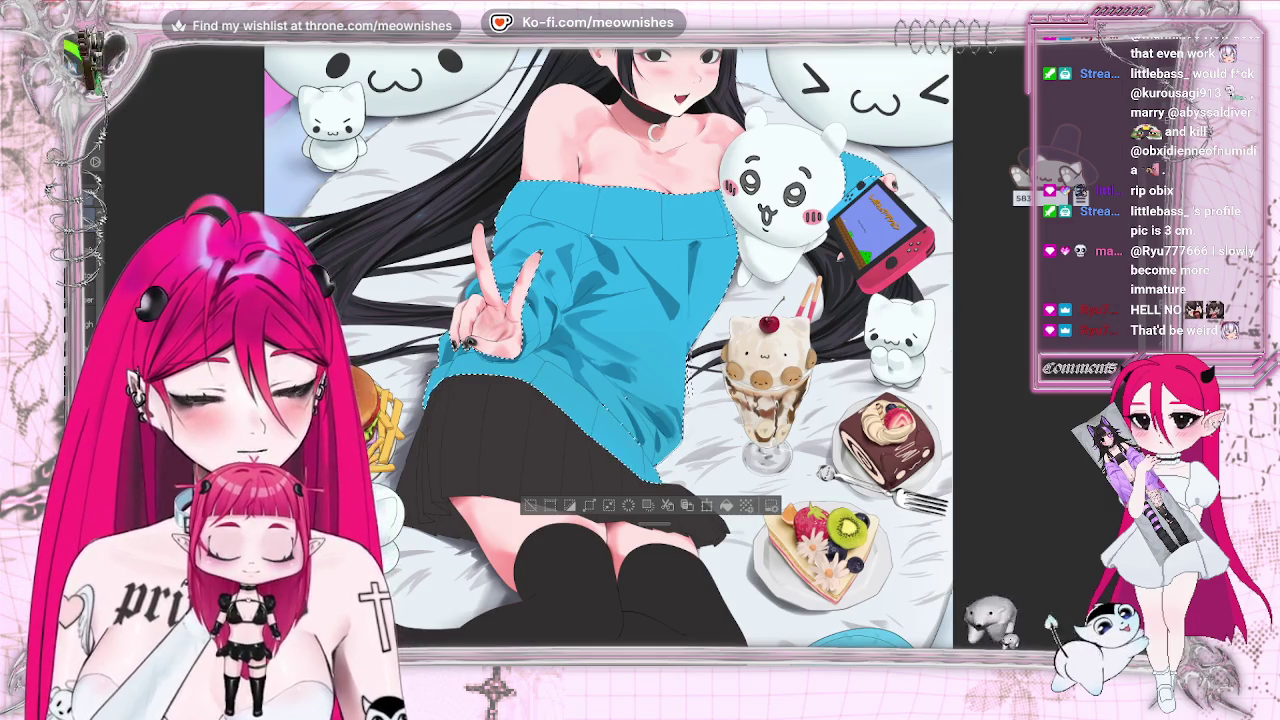
key("ctrl+plus")
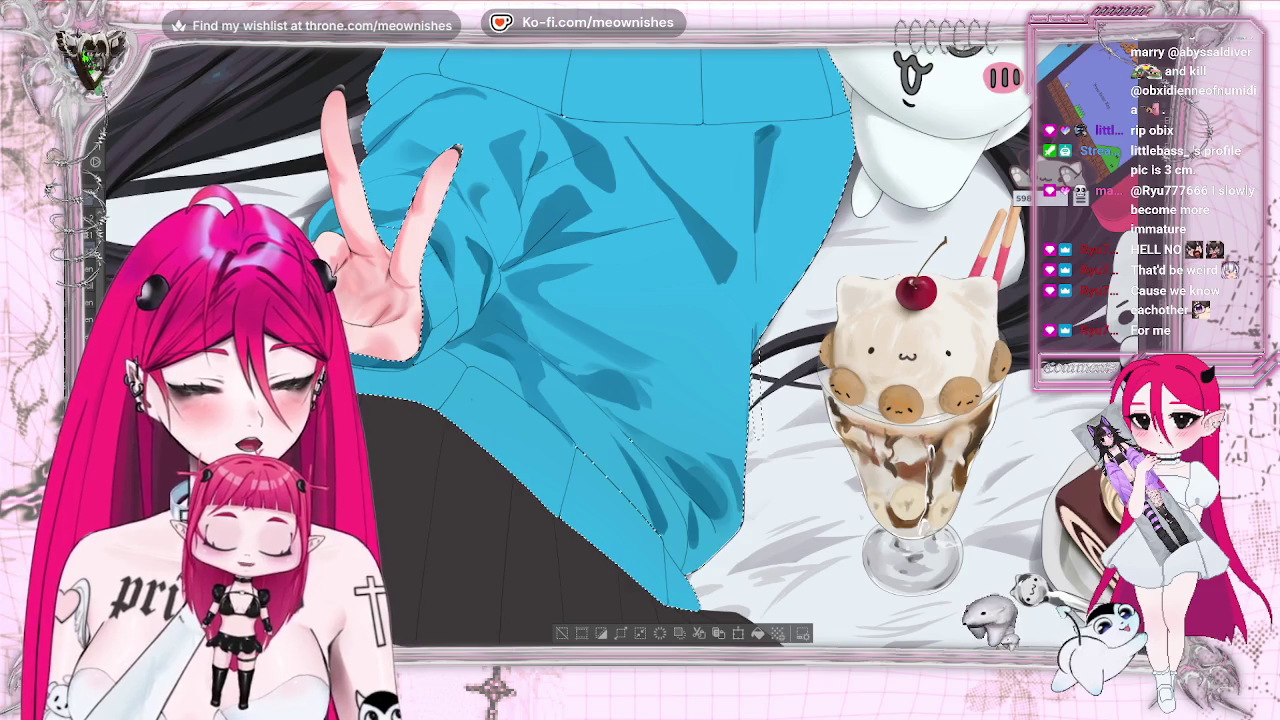
key("ctrl+0")
key("ctrl+plus")
key("h")
key("h")
key("ctrl+minus")
key("ctrl+minus")
key("ctrl+minus")
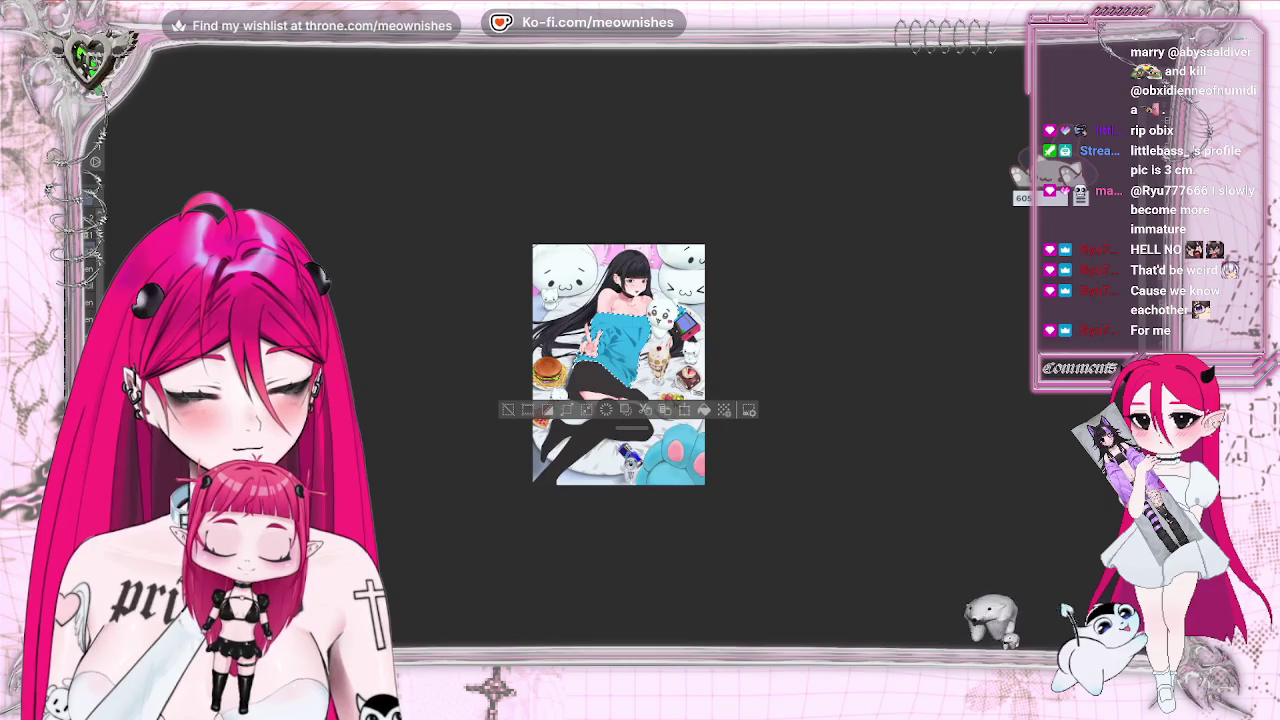
key("ctrl+plus")
key("ctrl+plus")
key("ctrl+plus")
key("ctrl+plus")
key("ctrl+plus")
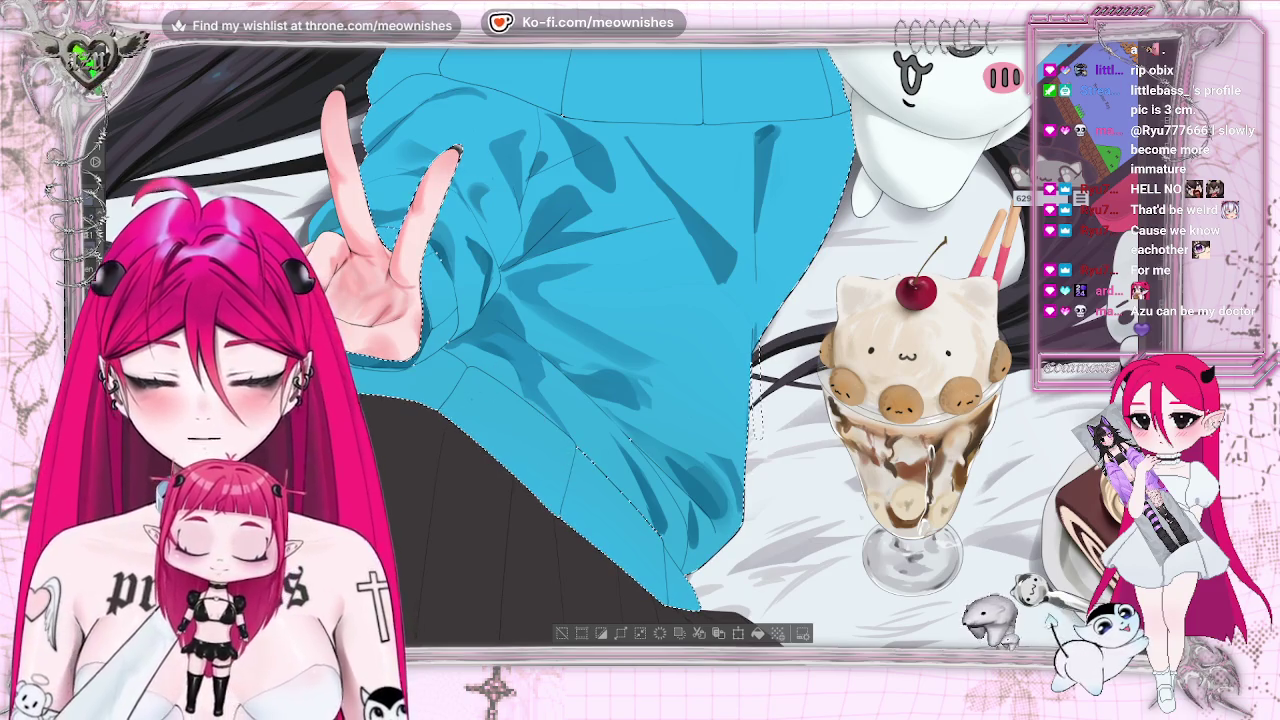
scroll(620, 350, "down", 3)
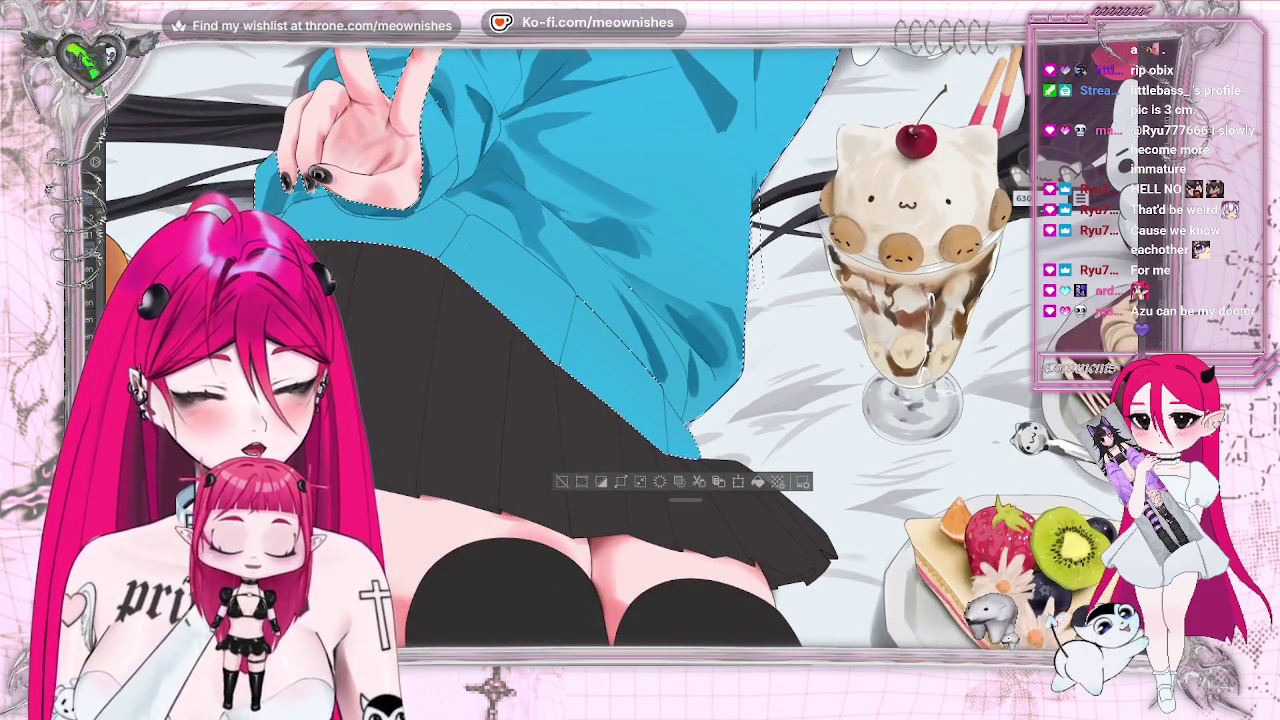
Paint dark crease shadows across the sweater's chest, flipping the canvas horizontally to check them.
key("h")
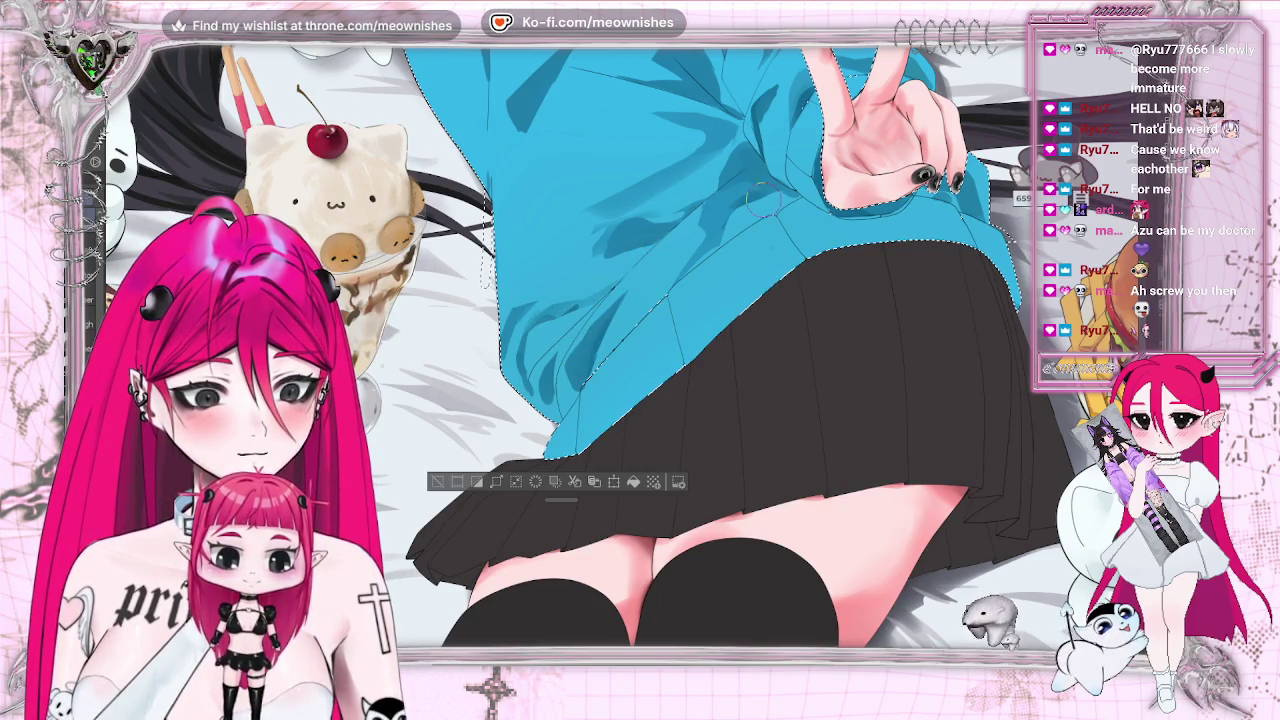
key("h")
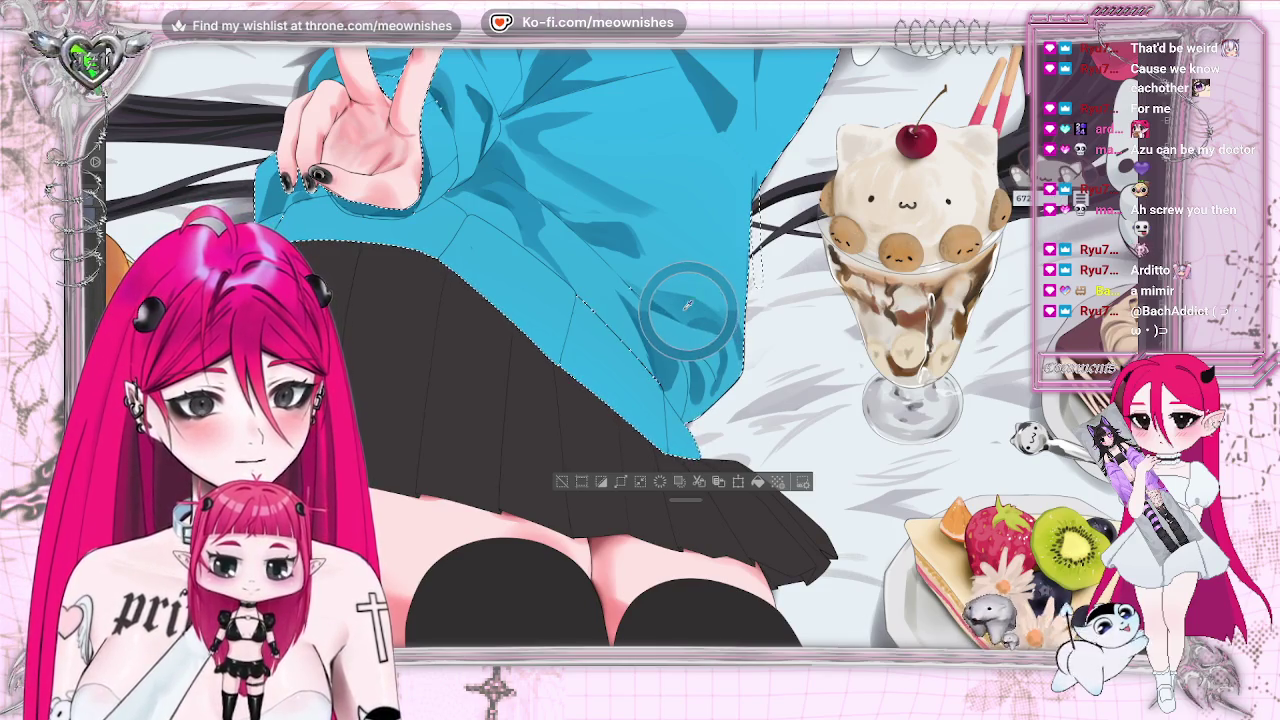
key("h")
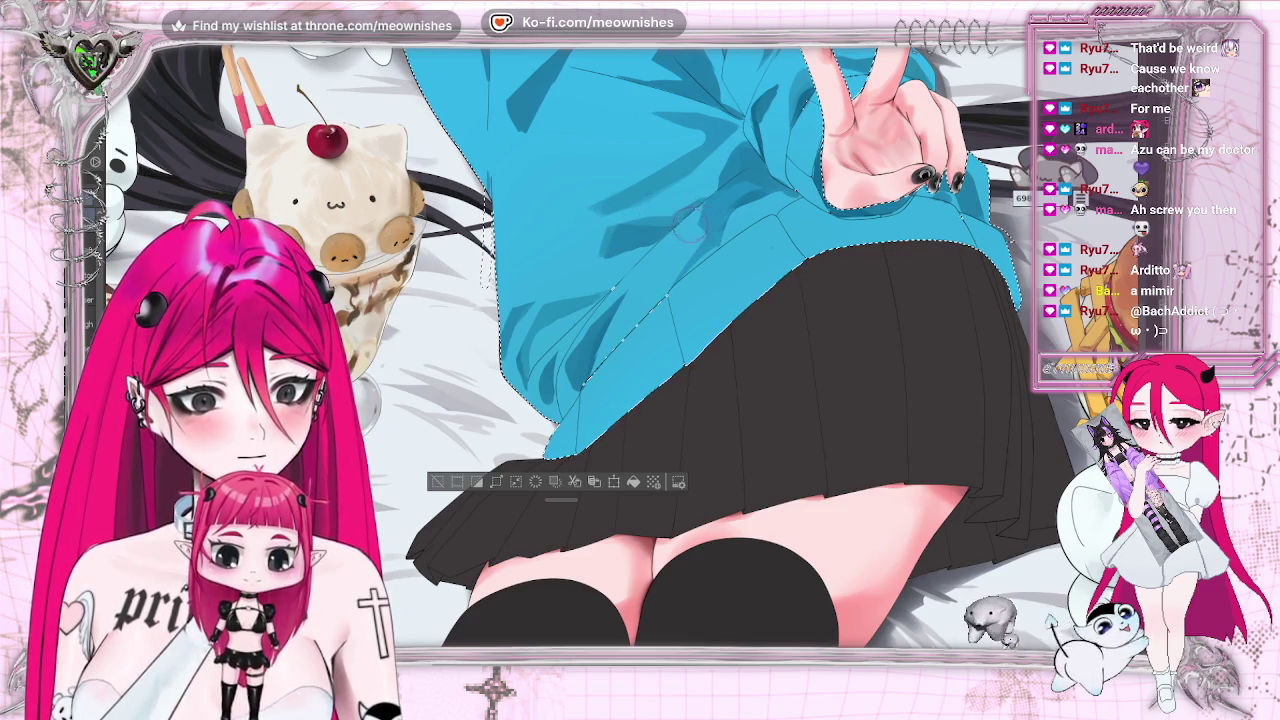
key("ctrl+0")
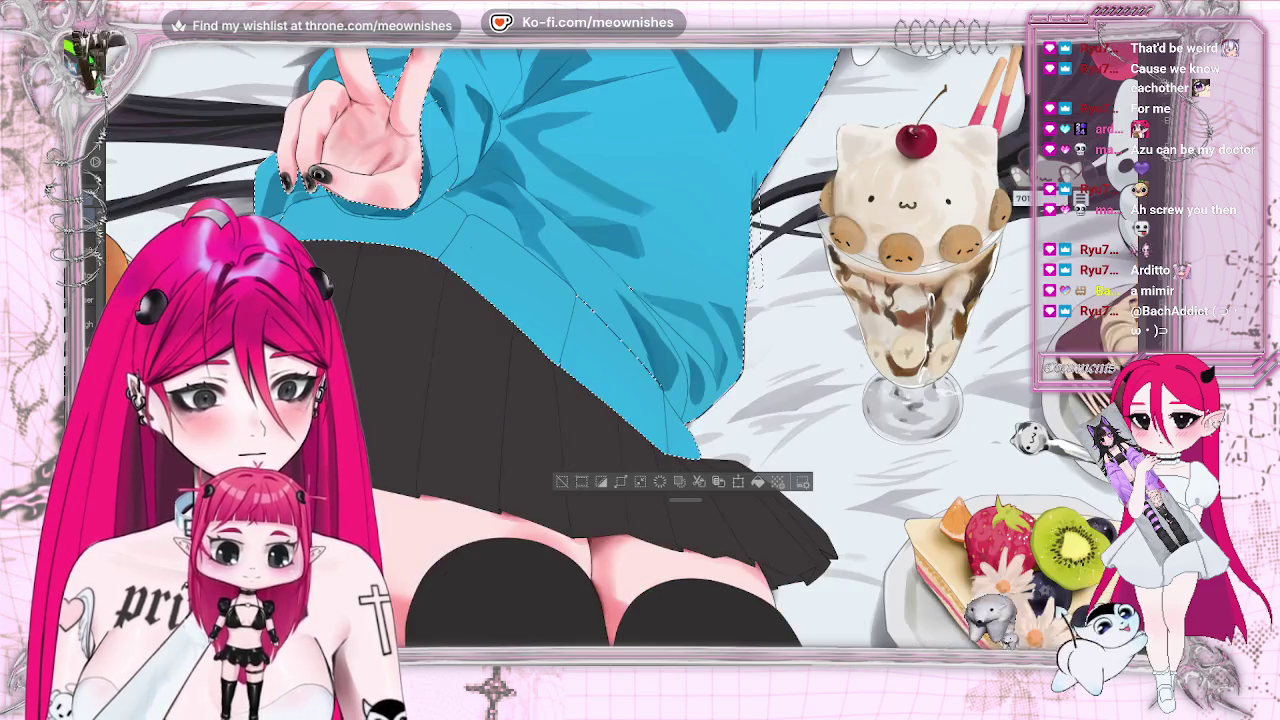
scroll(600, 340, "up", 3)
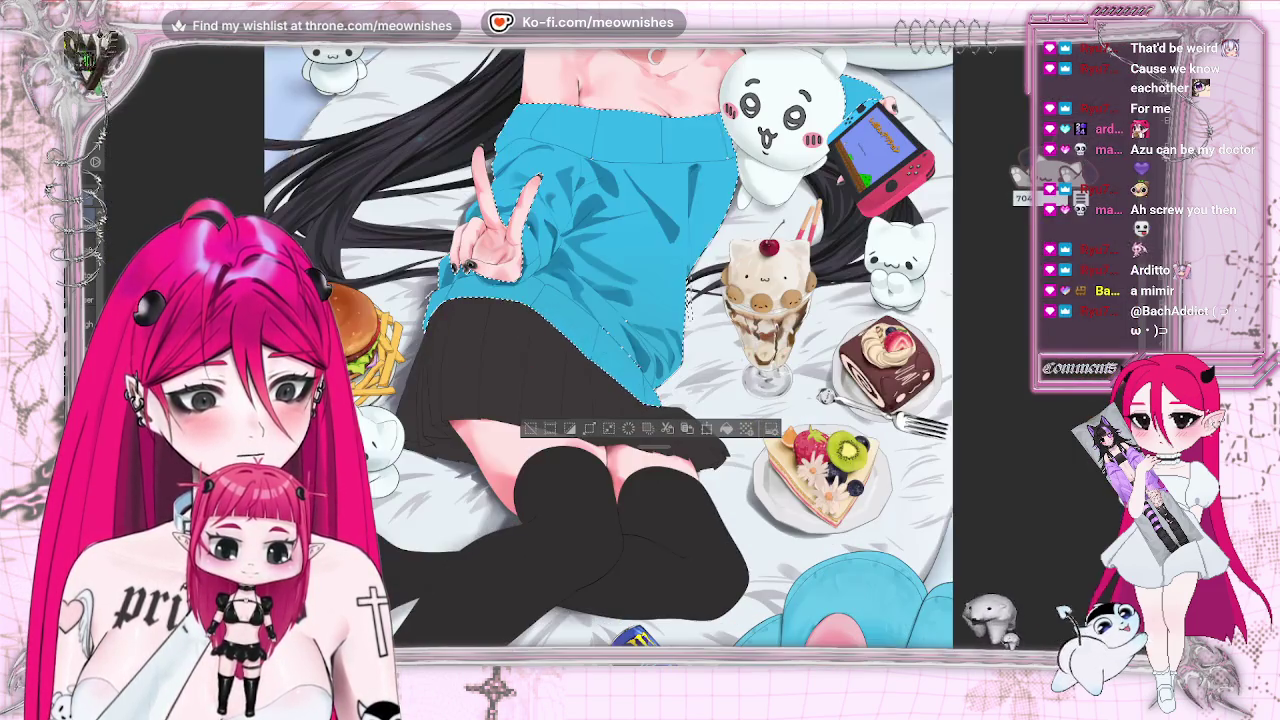
scroll(630, 330, "up", 2)
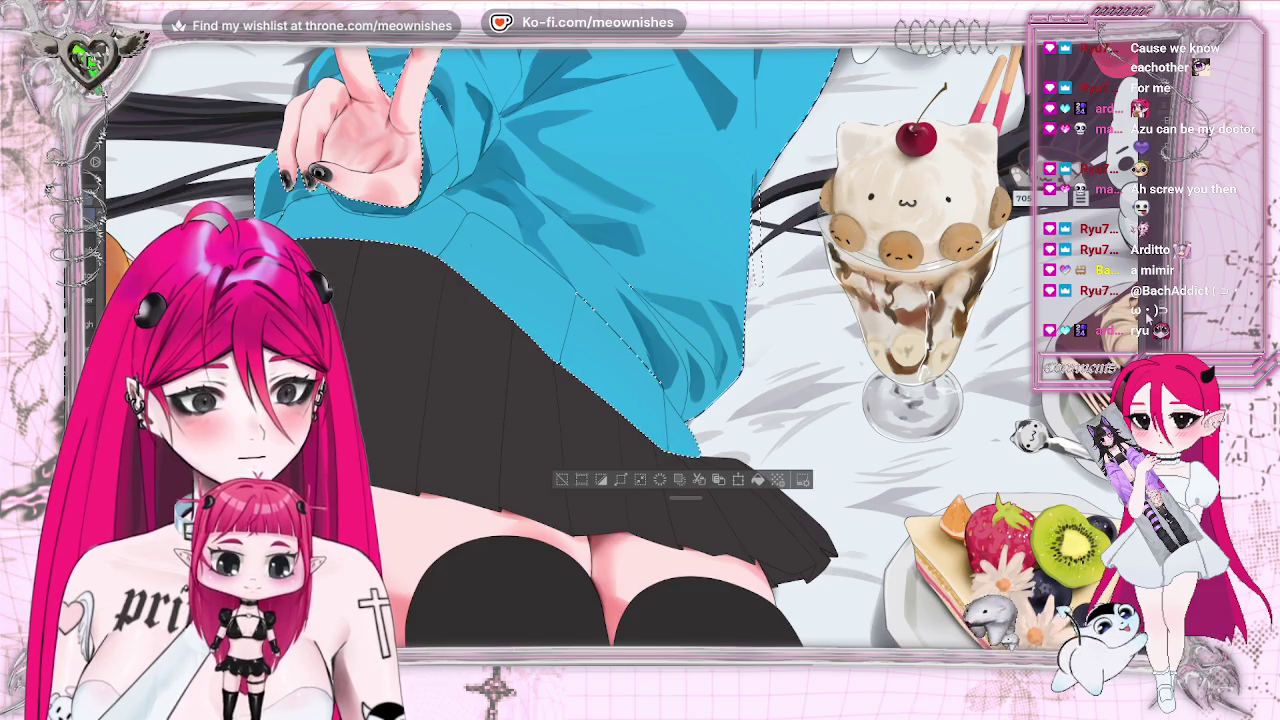
scroll(600, 340, "up", 3)
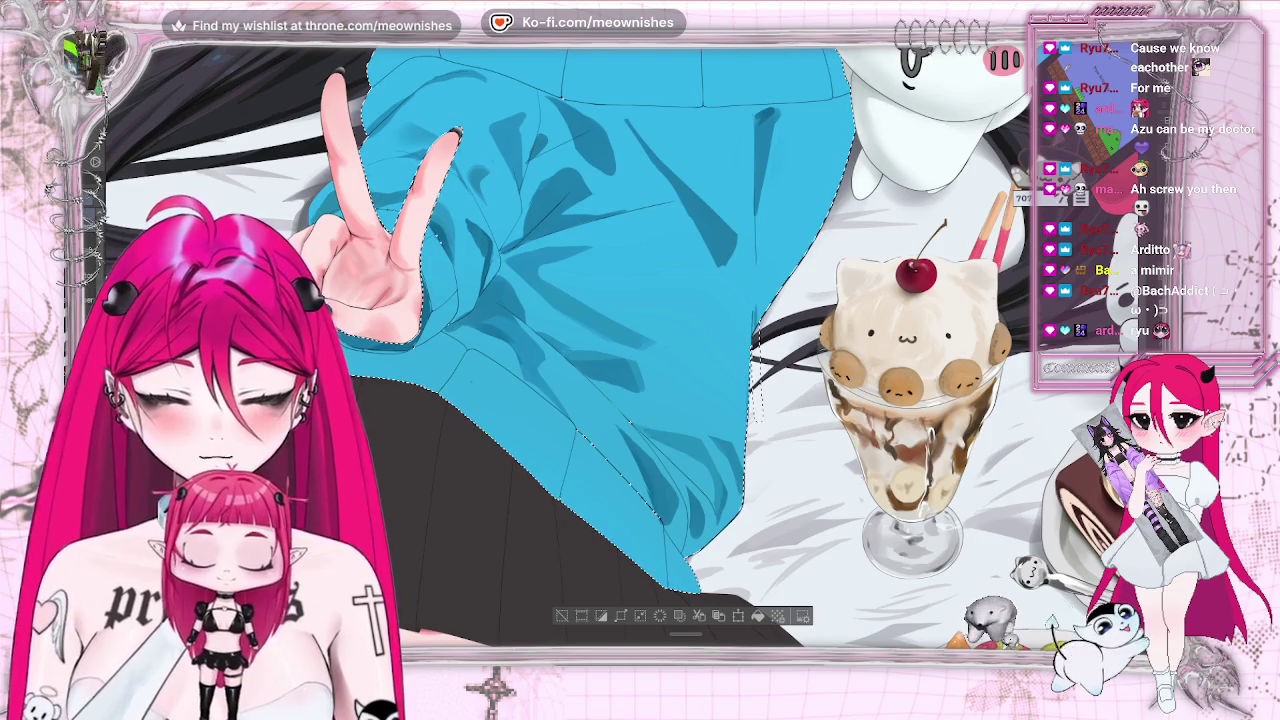
Refine the waist and sleeve creases within the sweater outline, checking mirrored and at full view.
key("h")
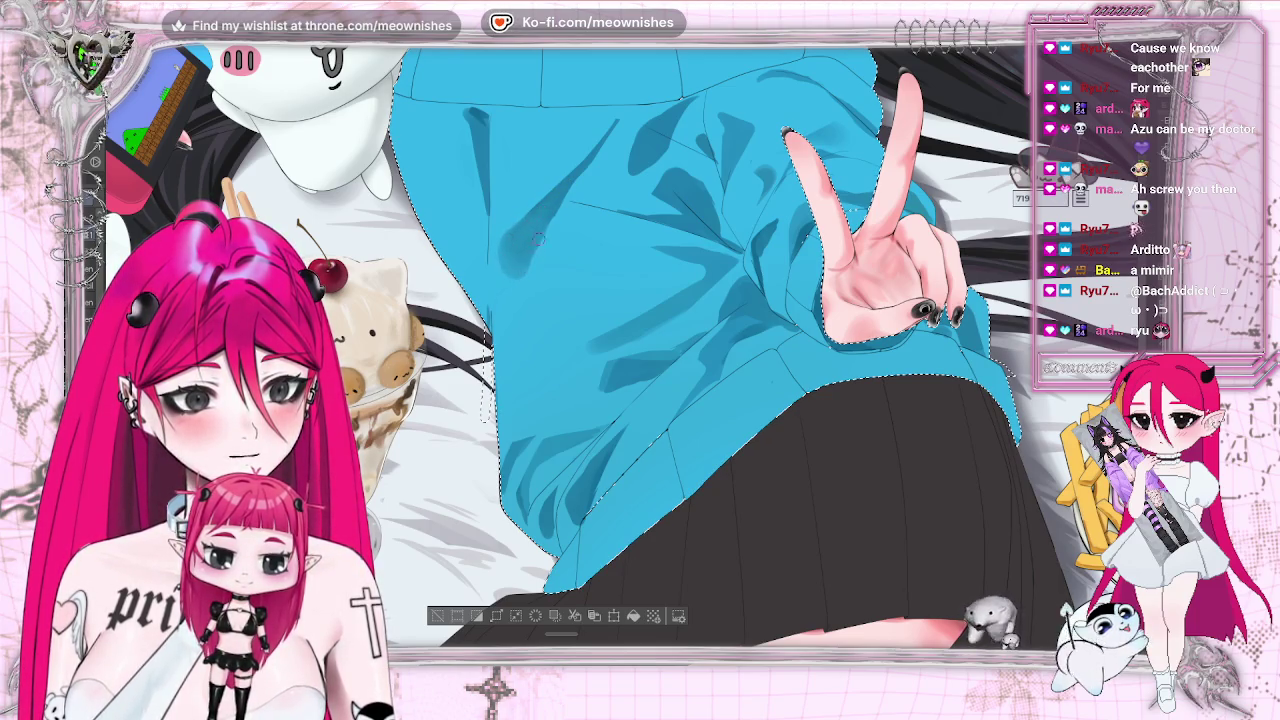
scroll(590, 152, "down", 1)
scroll(590, 152, "down", 2)
scroll(590, 152, "down", 5)
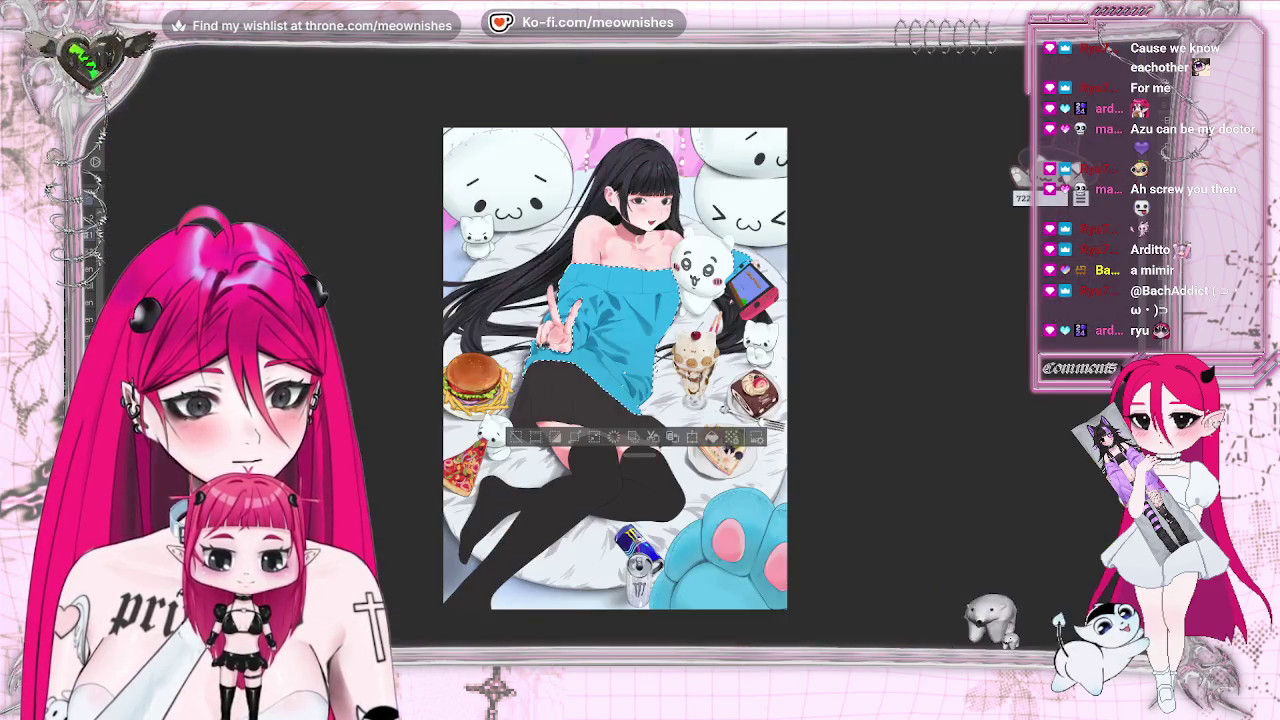
scroll(615, 368, "up", 5)
scroll(615, 368, "down", 4)
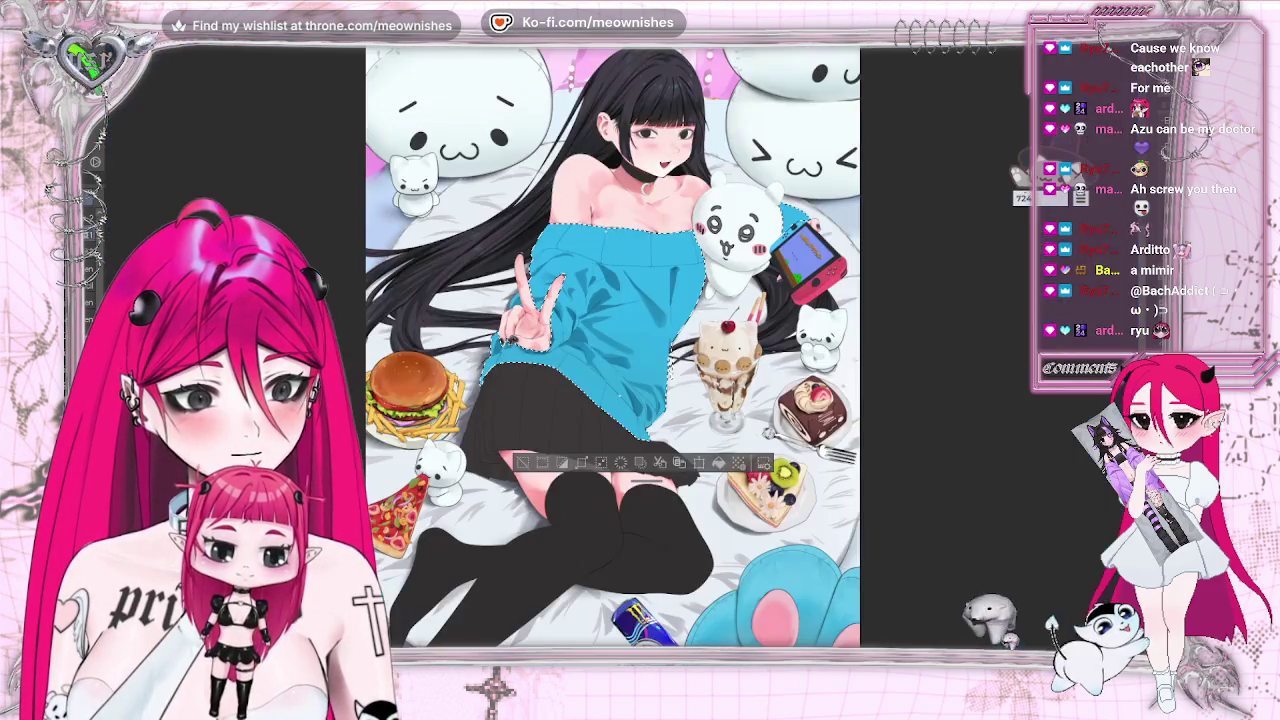
scroll(615, 368, "down", 1)
scroll(615, 366, "up", 3)
scroll(615, 366, "up", 2)
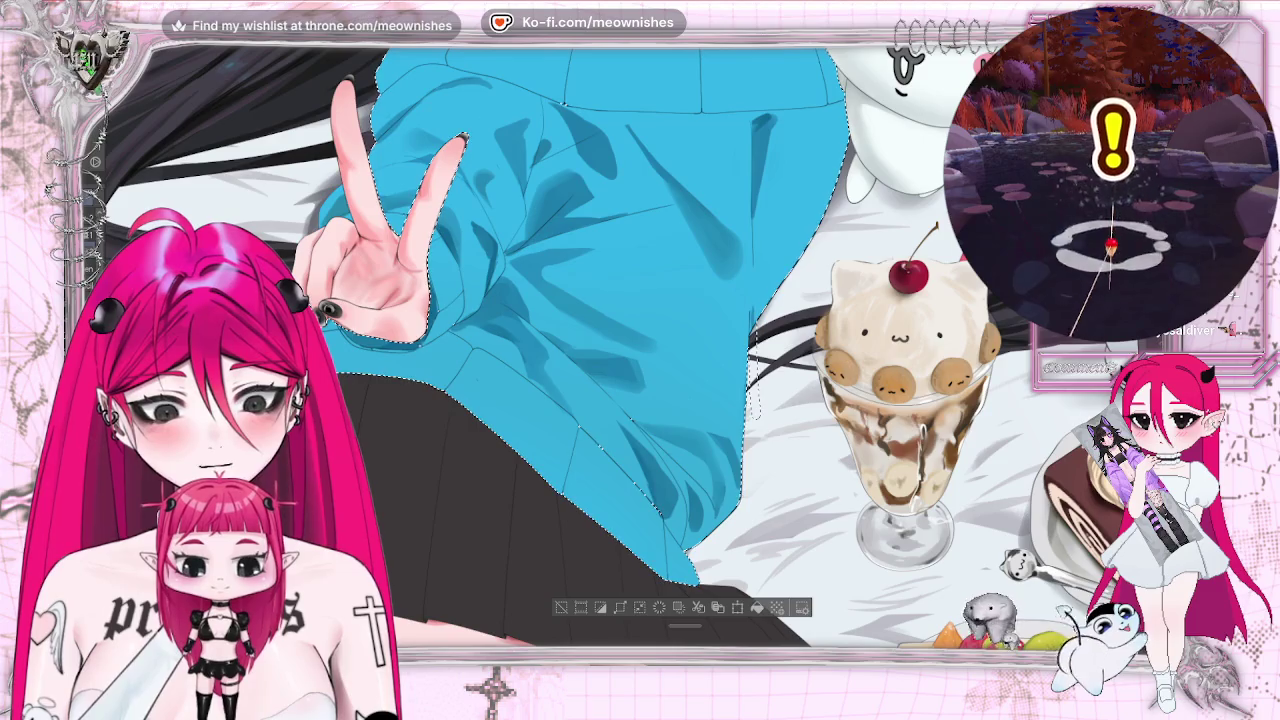
key("ctrl+0")
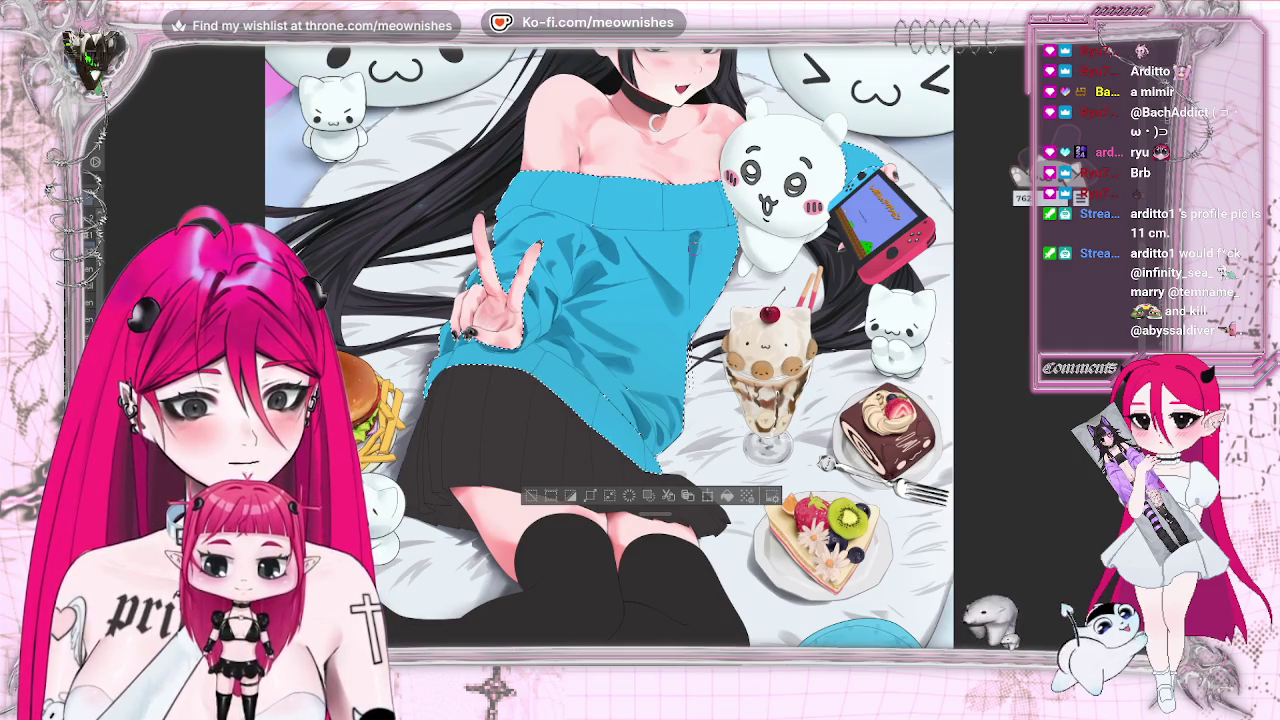
Add more dark crease strokes on the sweater front below the neckline, zoomed in on the fabric.
scroll(617, 348, "down", 5)
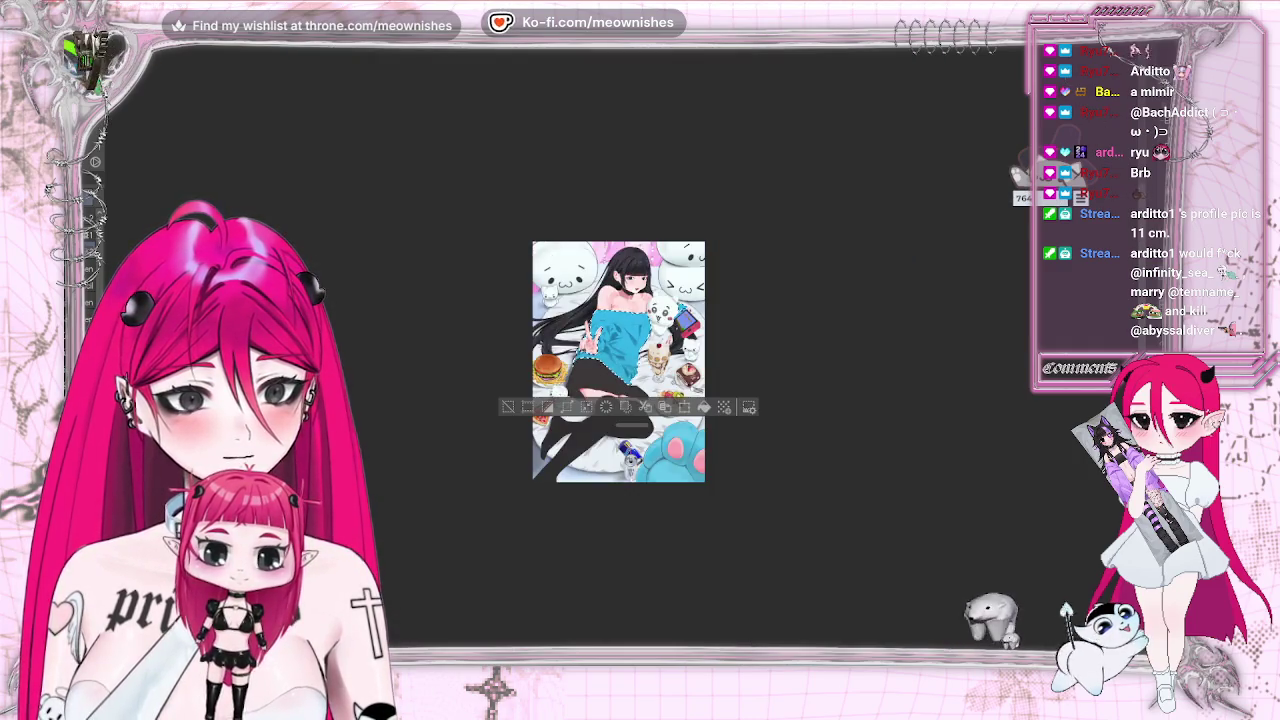
scroll(617, 348, "up", 5)
scroll(640, 340, "up", 1)
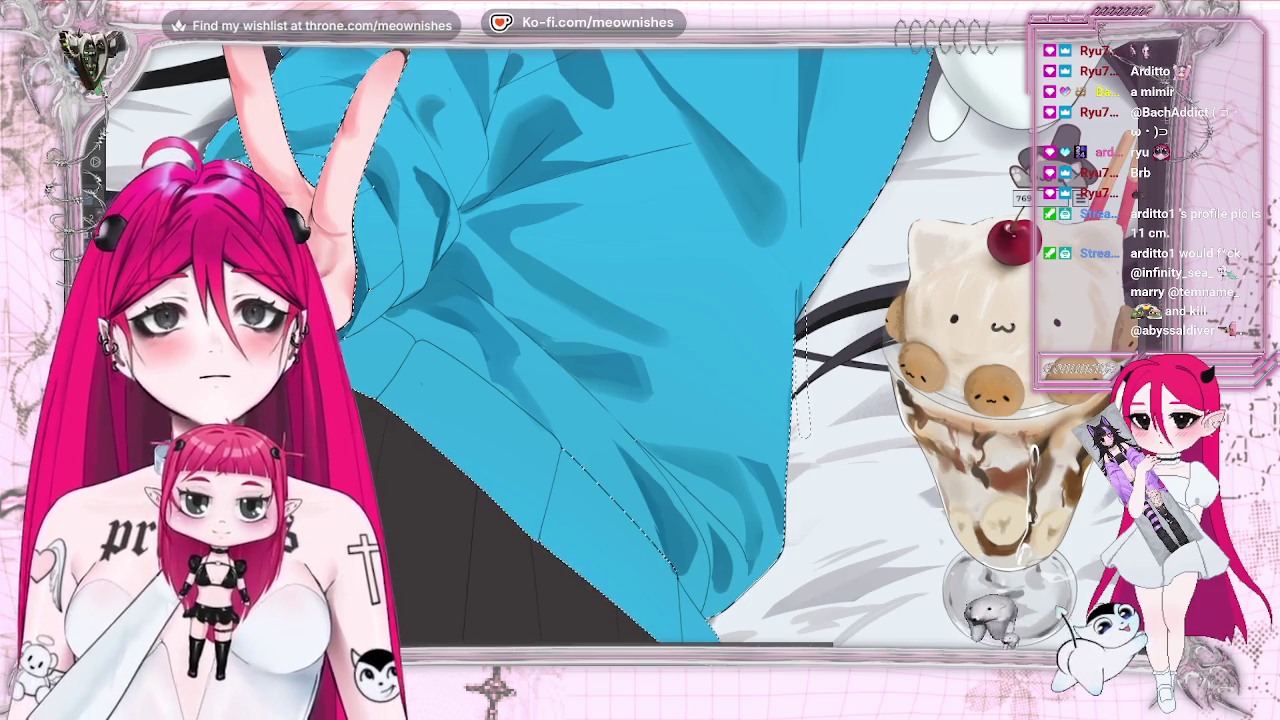
scroll(640, 345, "up", 3)
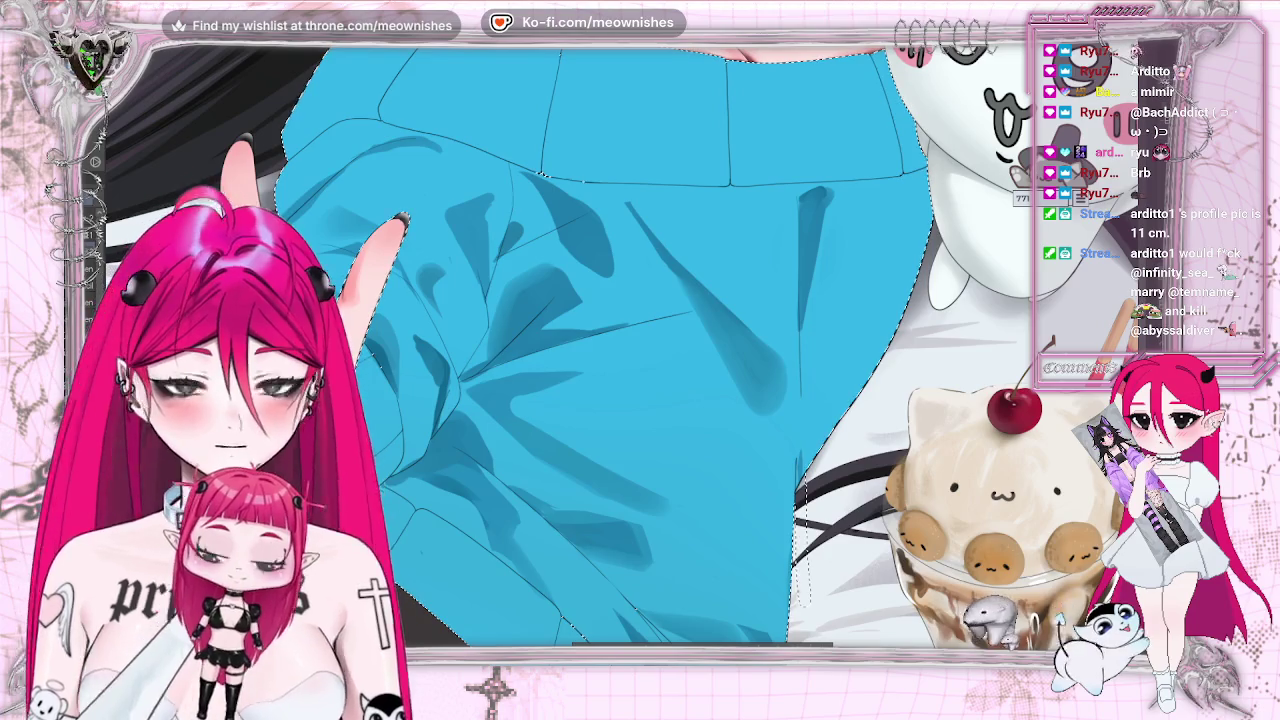
key("ctrl+0")
key("ctrl+plus")
key("ctrl+plus")
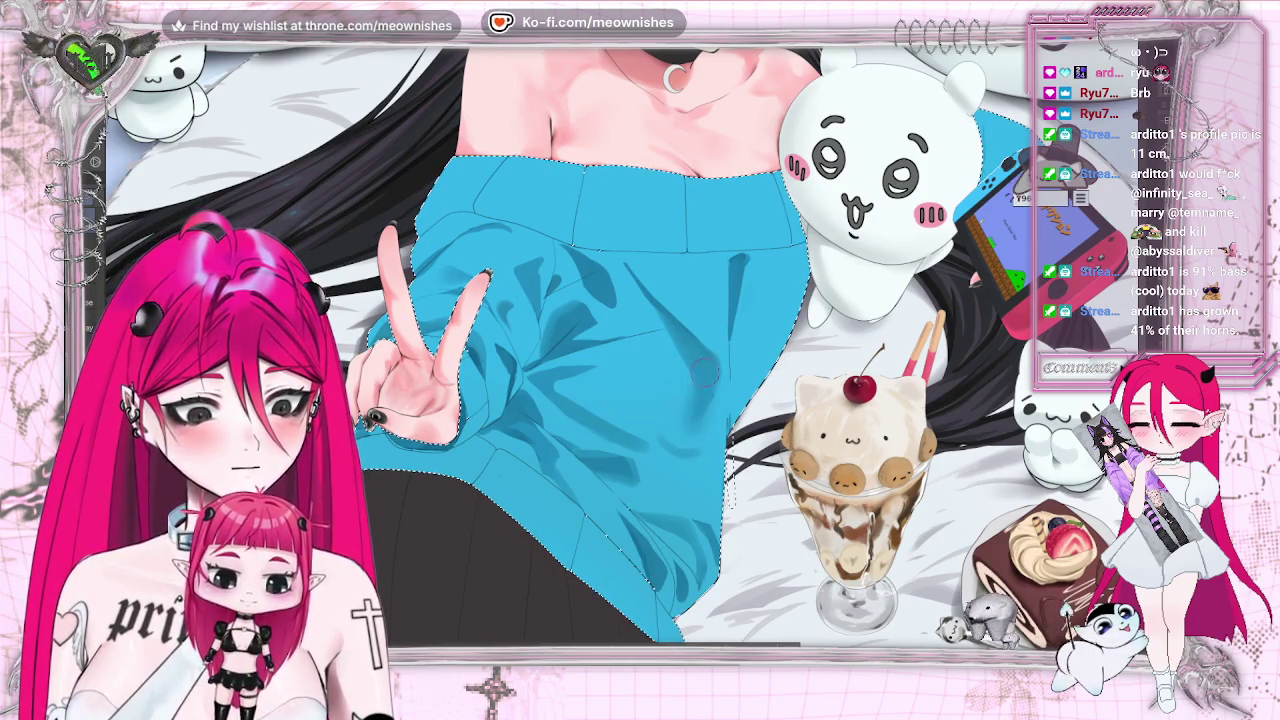
key("ctrl+0")
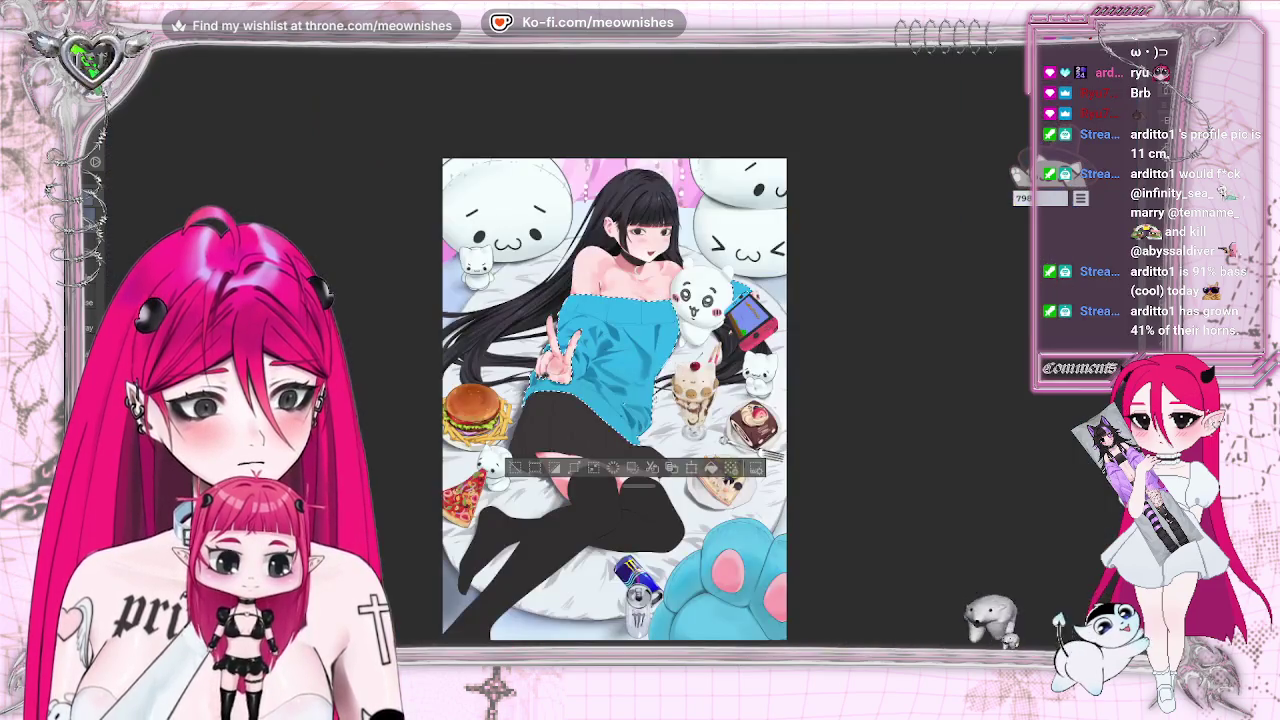
Soften the sweater's fold shadow strokes with the Blend tool so they merge into the blue.
scroll(637, 347, "up", 3)
scroll(637, 347, "up", 2)
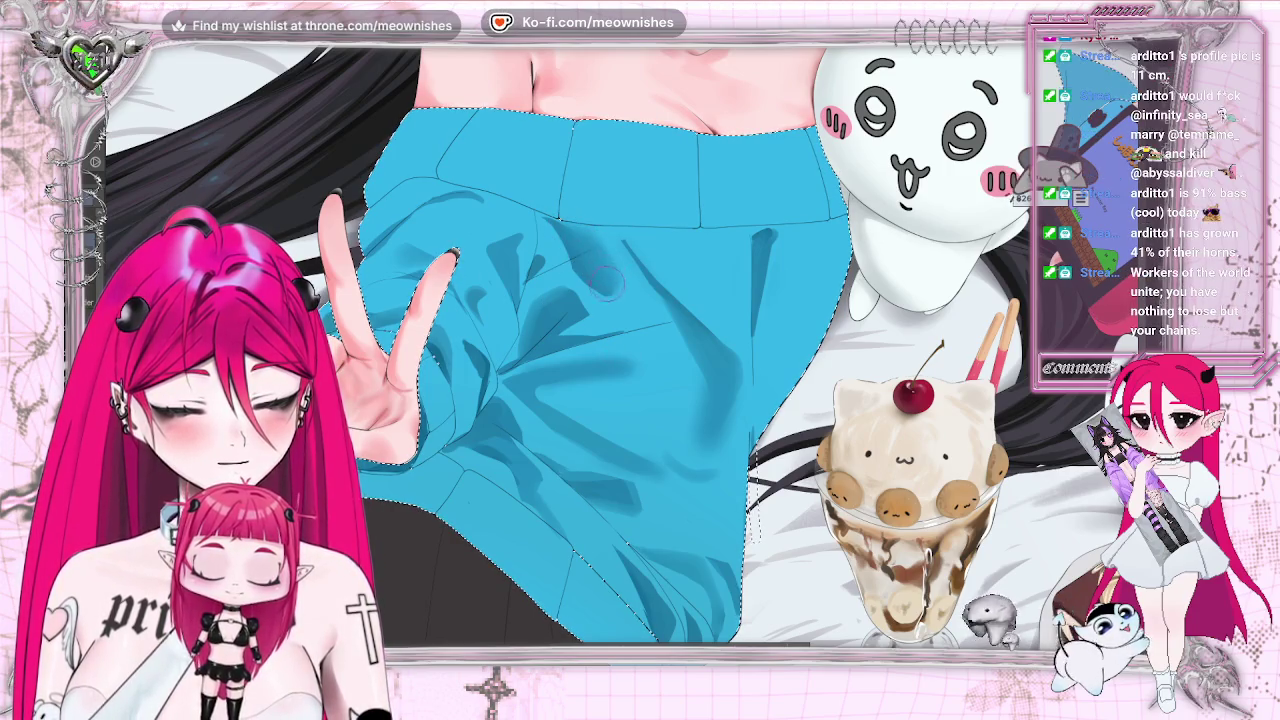
scroll(840, 296, "down", 3)
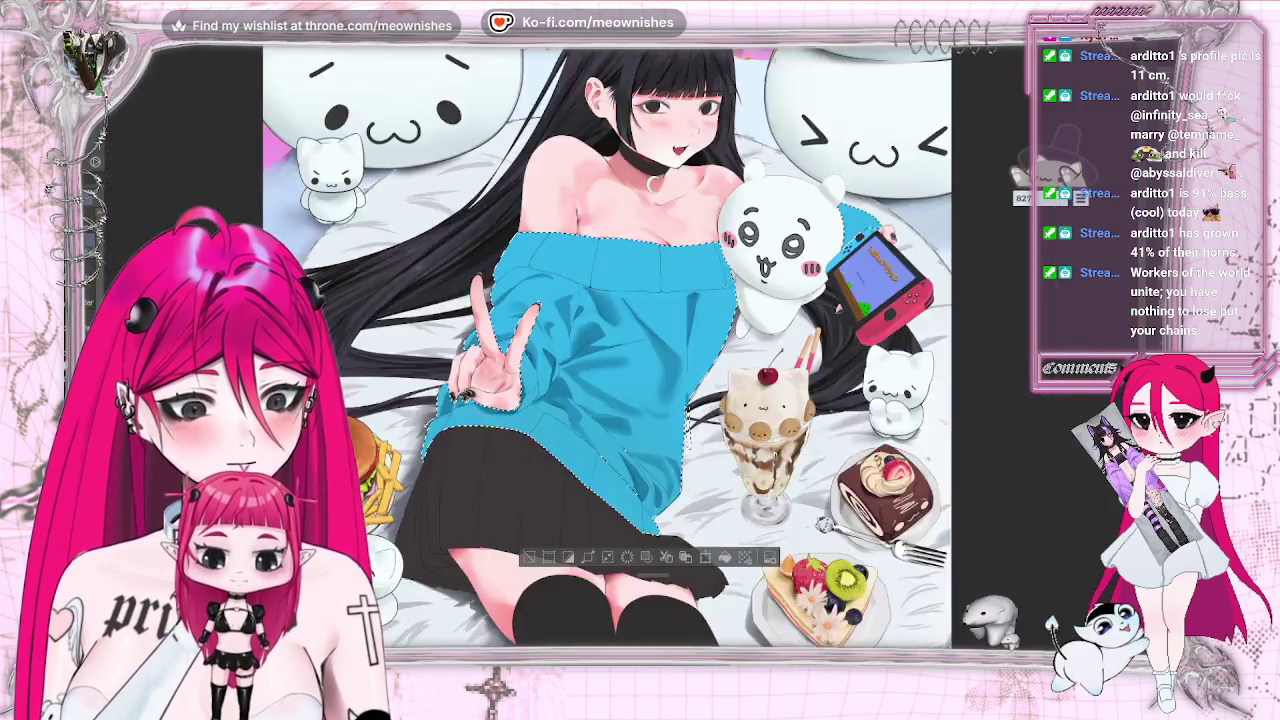
Airbrush lighter highlights on the sweater folds and blend them into smooth transitions.
scroll(840, 296, "down", 3)
scroll(840, 296, "down", 1)
key("ctrl+0")
scroll(604, 336, "up", 5)
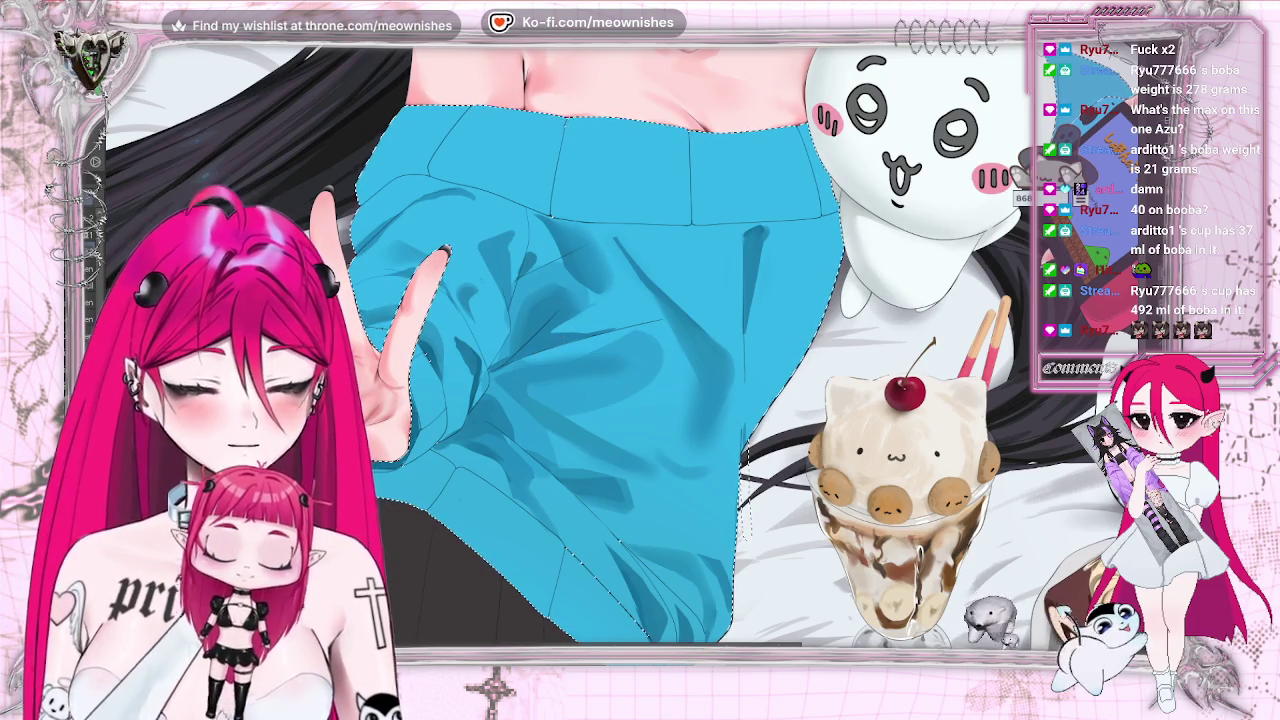
scroll(612, 400, "down", 5)
key("ctrl+0")
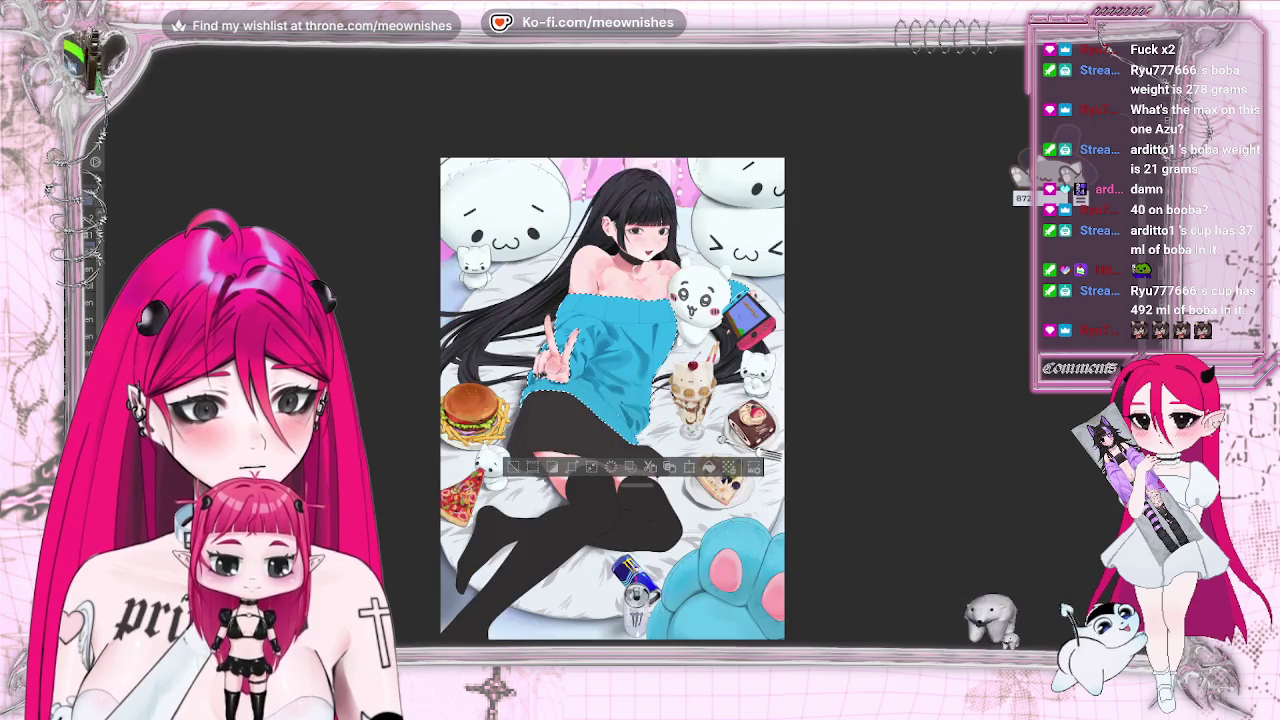
Deepen the sweater's crease shadows up close, stepping back to view the whole canvas between passes.
scroll(612, 398, "down", 5)
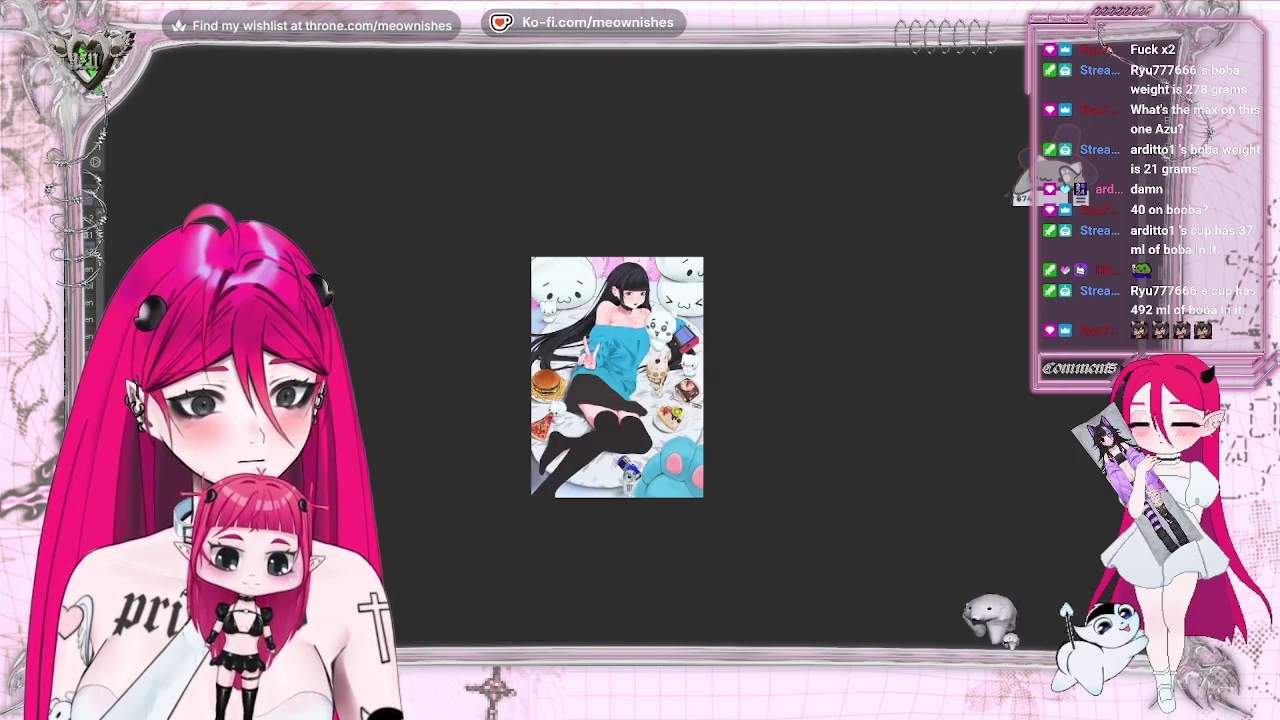
key("ctrl+0")
scroll(612, 398, "up", 3)
scroll(609, 359, "up", 2)
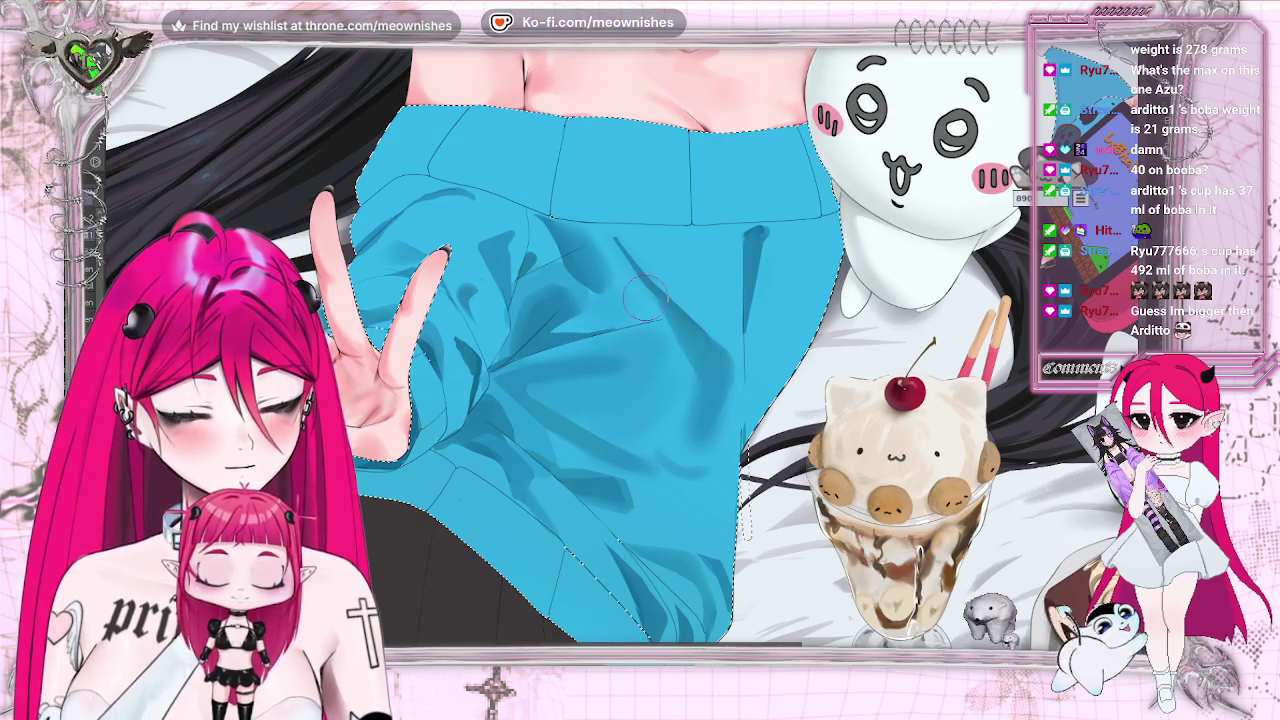
key("ctrl+0")
scroll(400, 355, "down", 1)
scroll(400, 355, "up", 1)
scroll(400, 355, "up", 1)
scroll(400, 355, "up", 1)
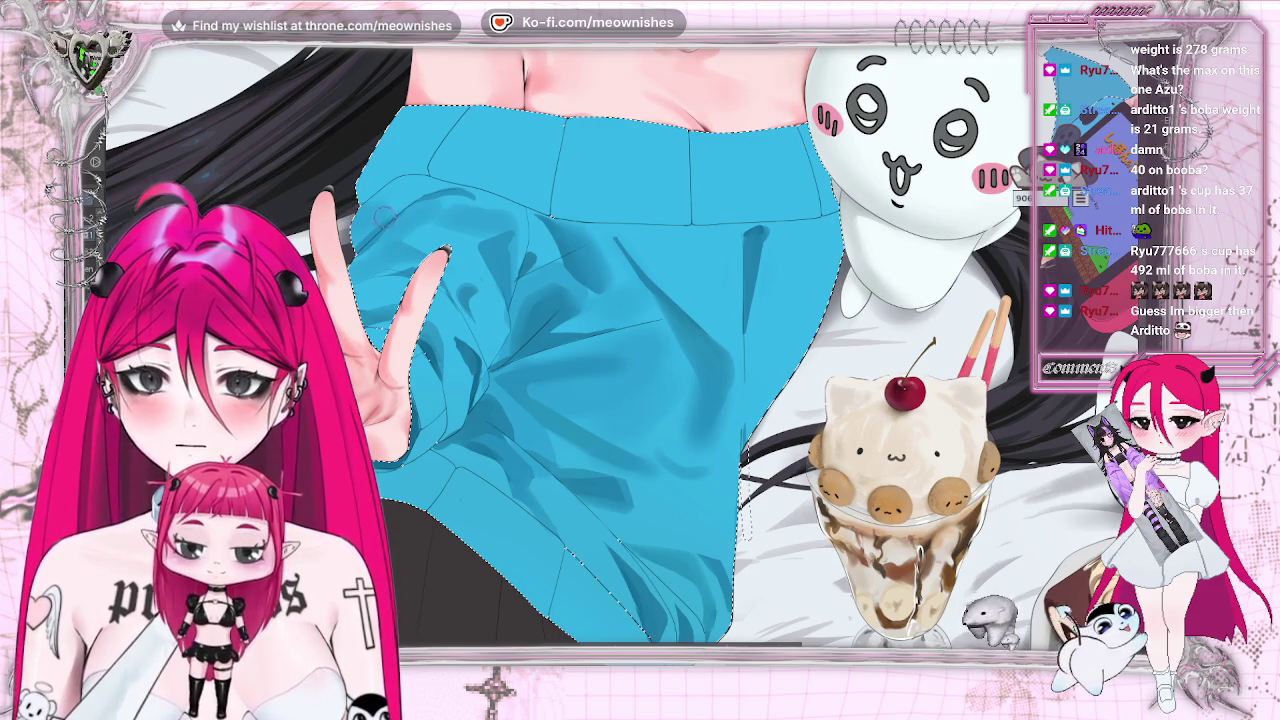
key("ctrl+0")
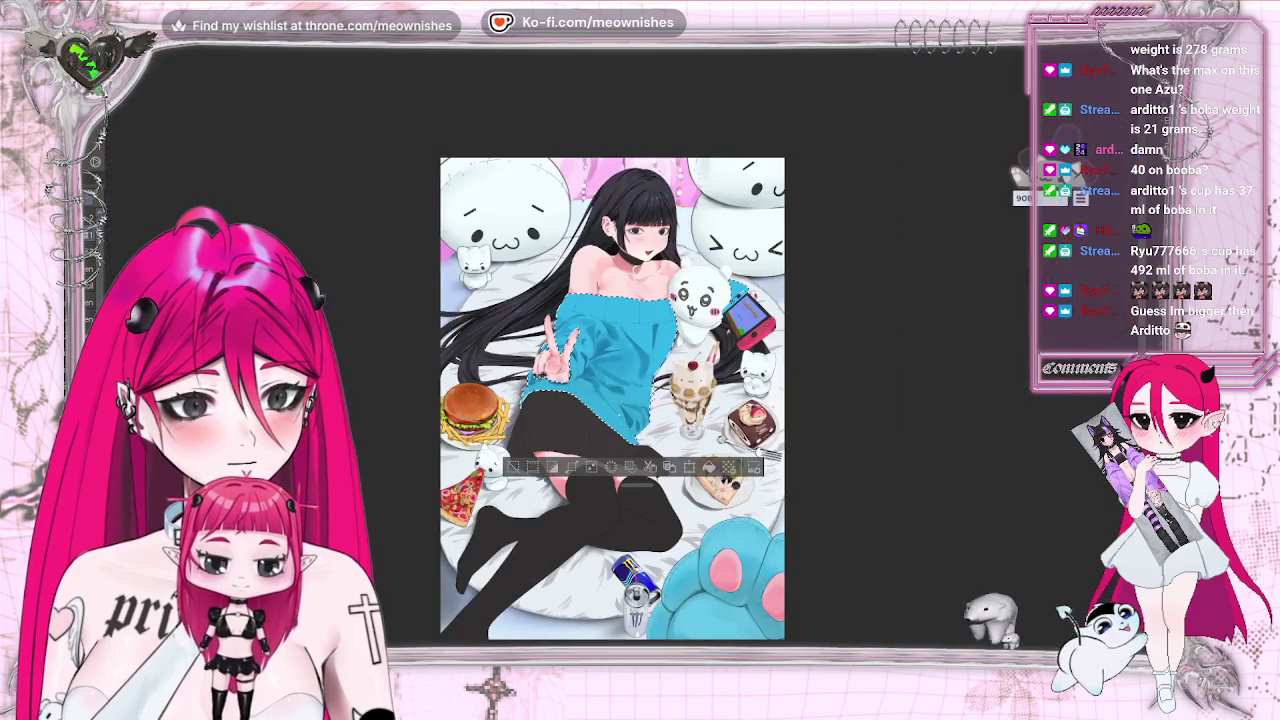
key("ctrl+plus")
key("ctrl+plus")
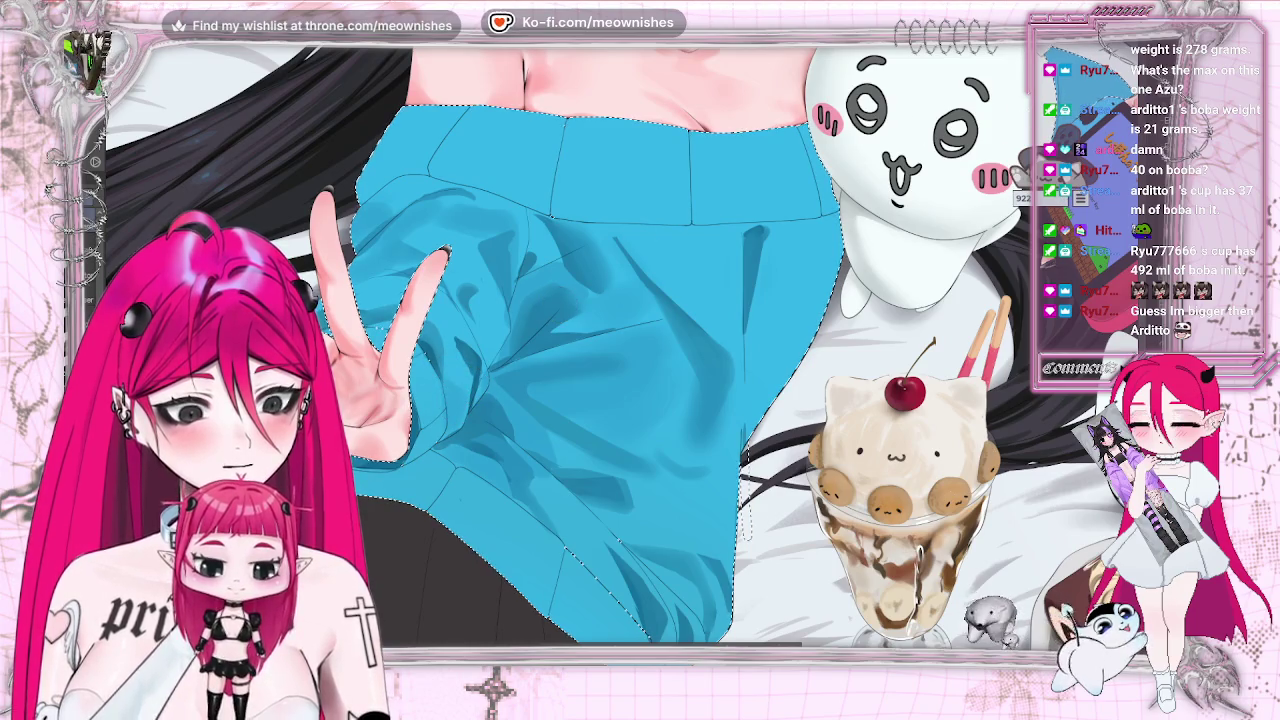
key("ctrl+0")
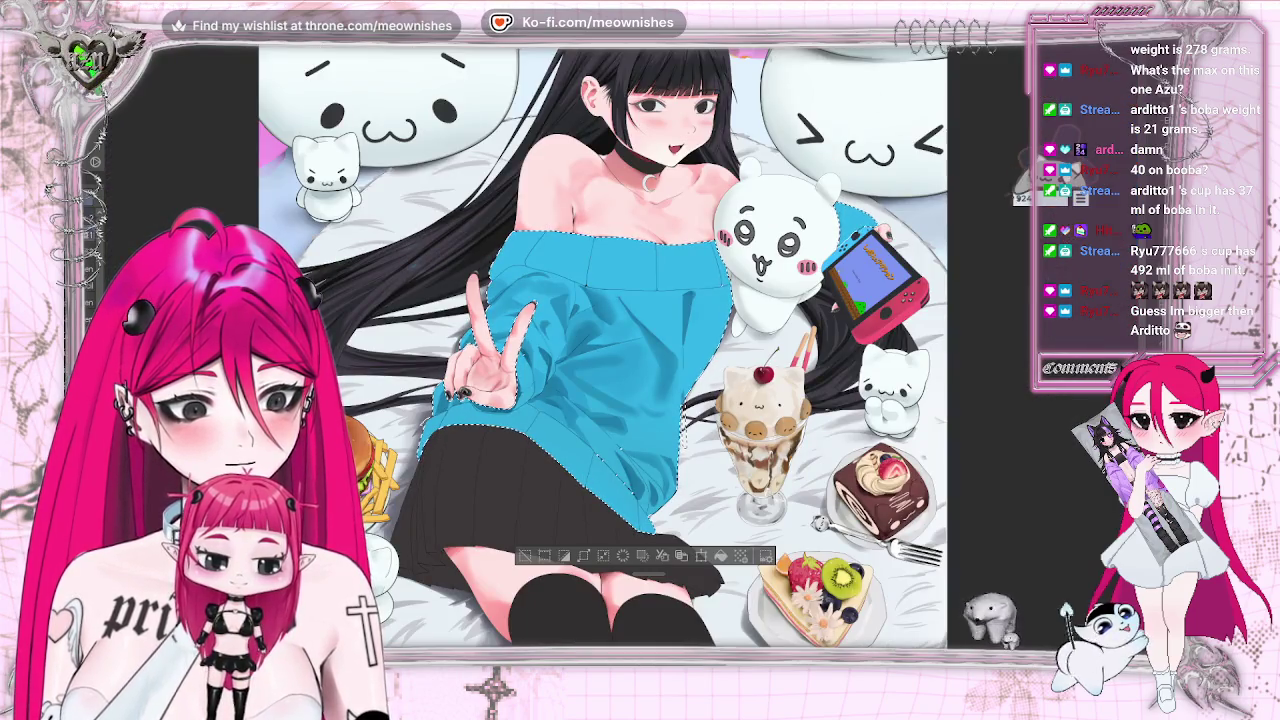
key("ctrl+plus")
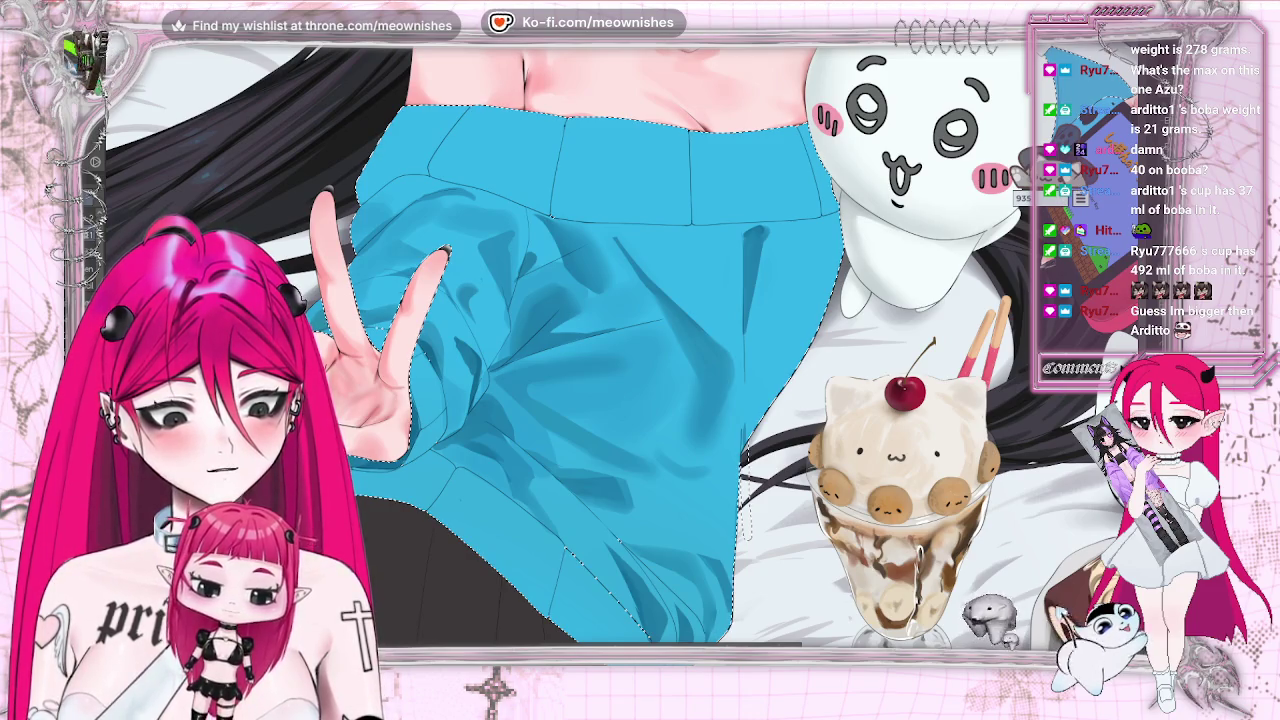
key("ctrl+0")
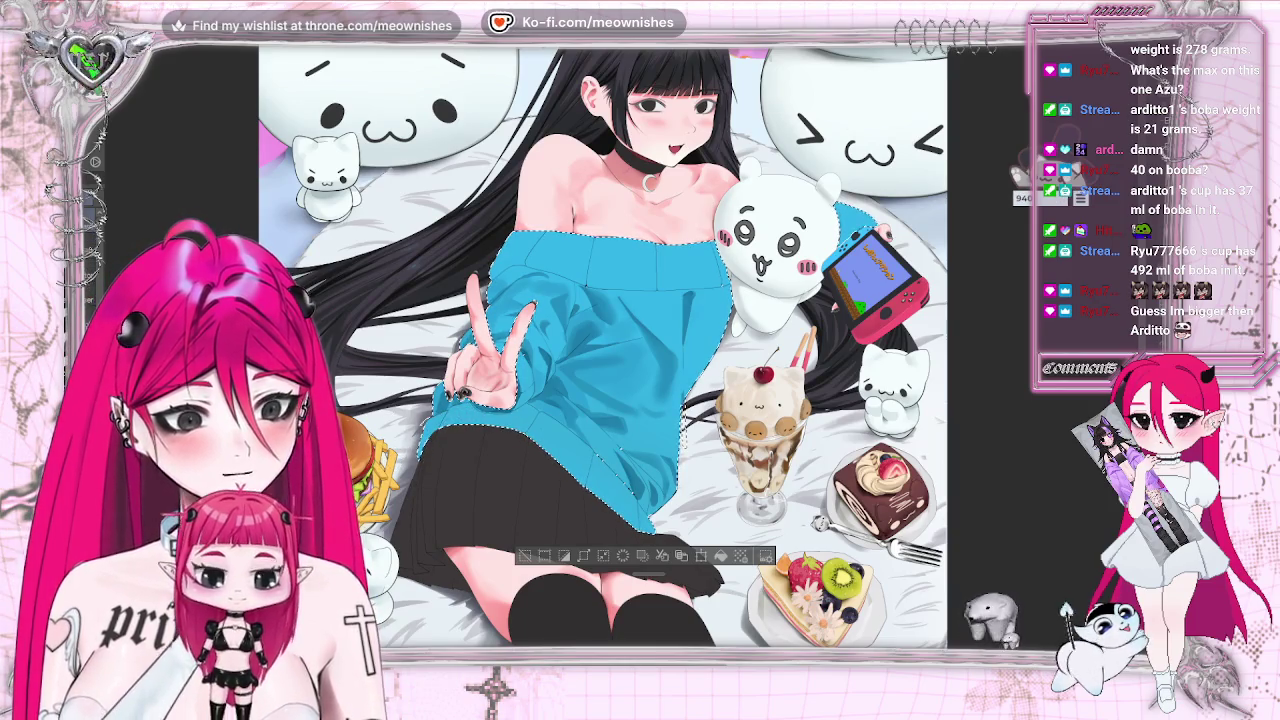
key("ctrl+plus")
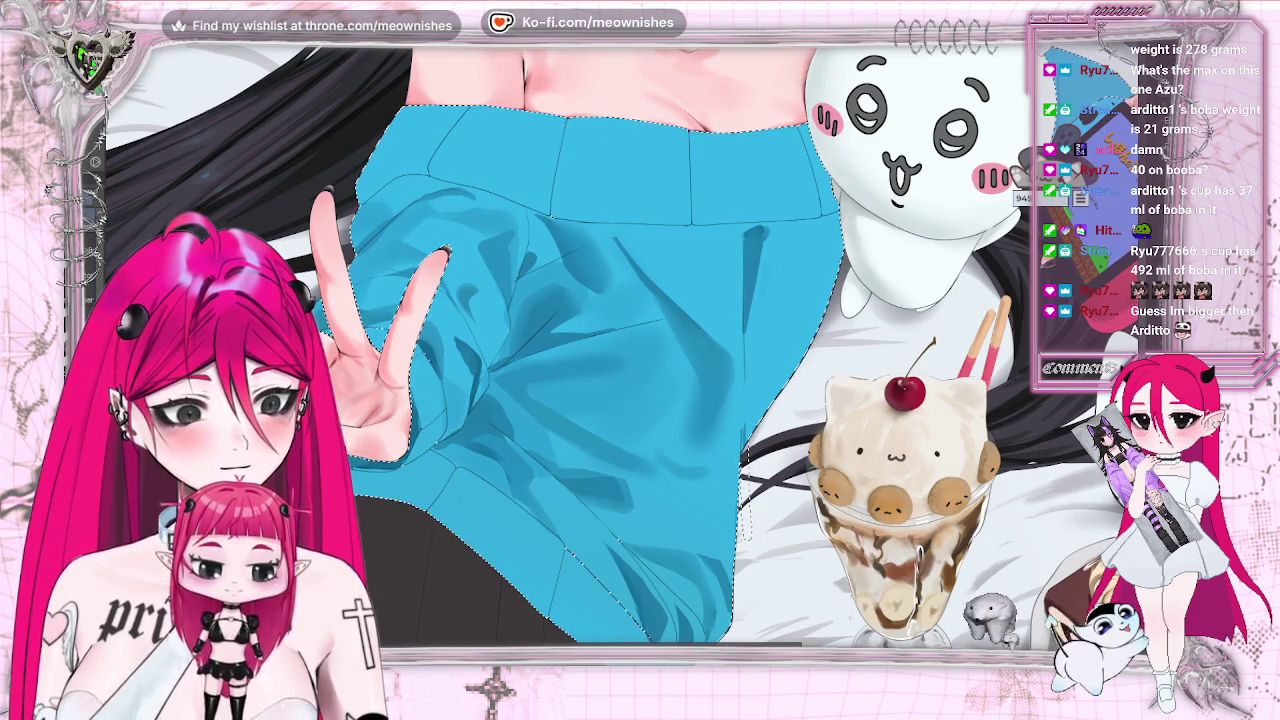
key("ctrl+0")
key("ctrl+plus")
key("ctrl+plus")
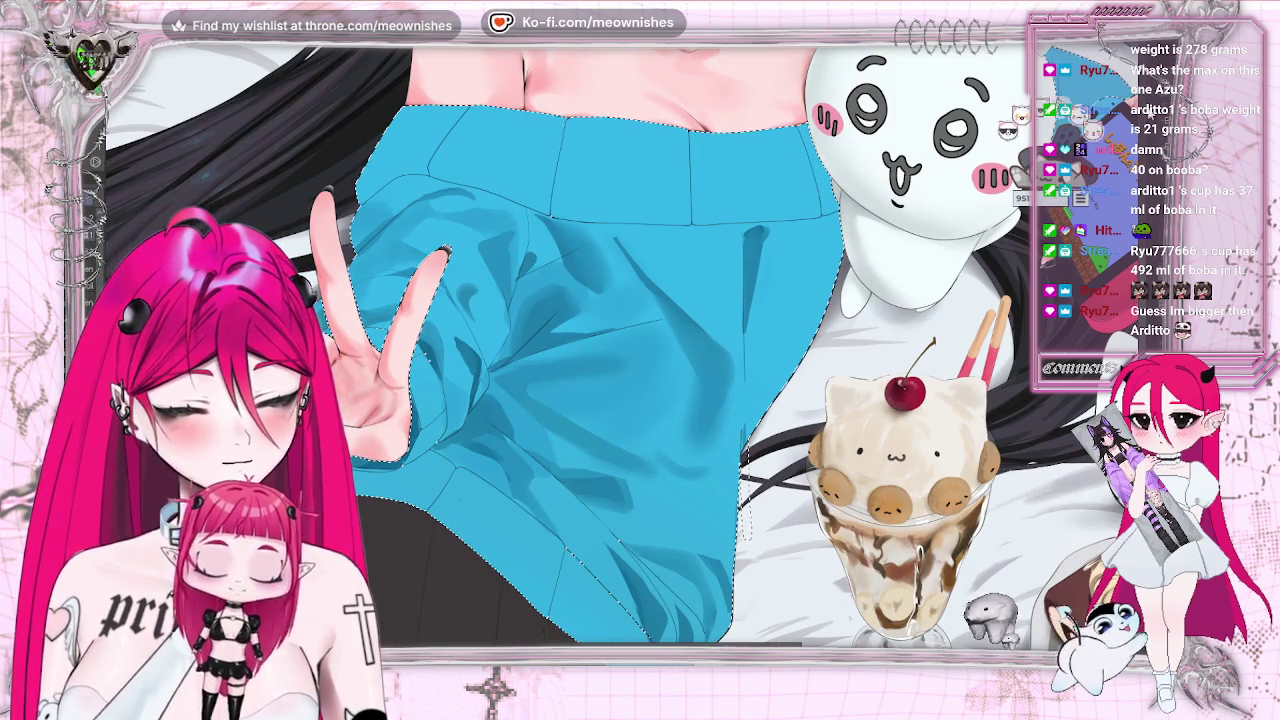
key("ctrl+minus")
key("ctrl+minus")
key("ctrl+minus")
key("ctrl+plus")
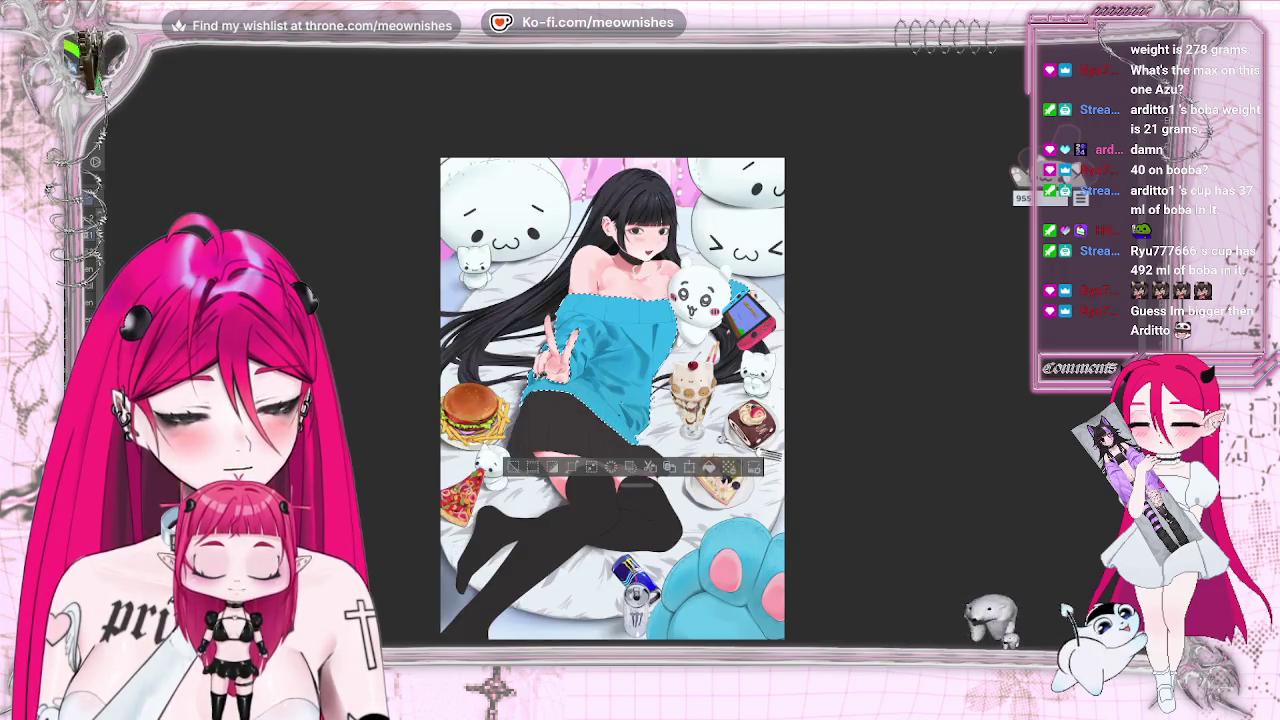
key("ctrl+plus")
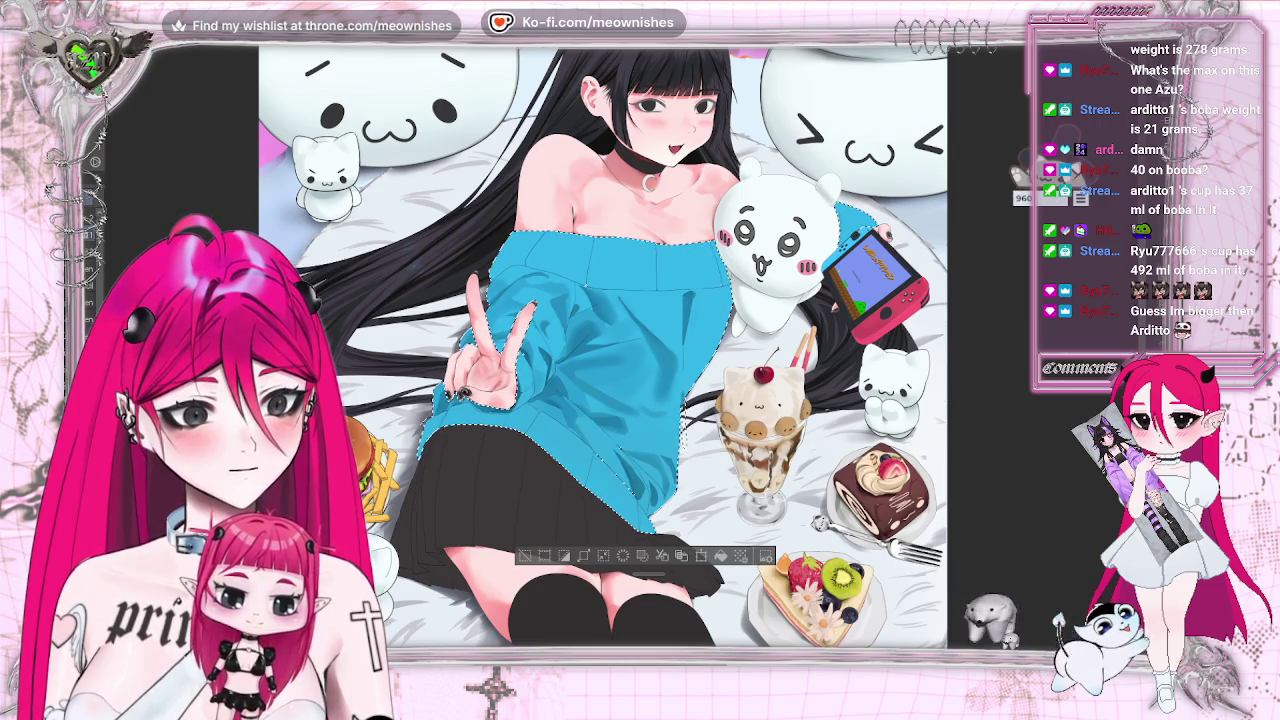
scroll(603, 356, "down", 5)
scroll(603, 356, "up", 3)
scroll(603, 356, "up", 2)
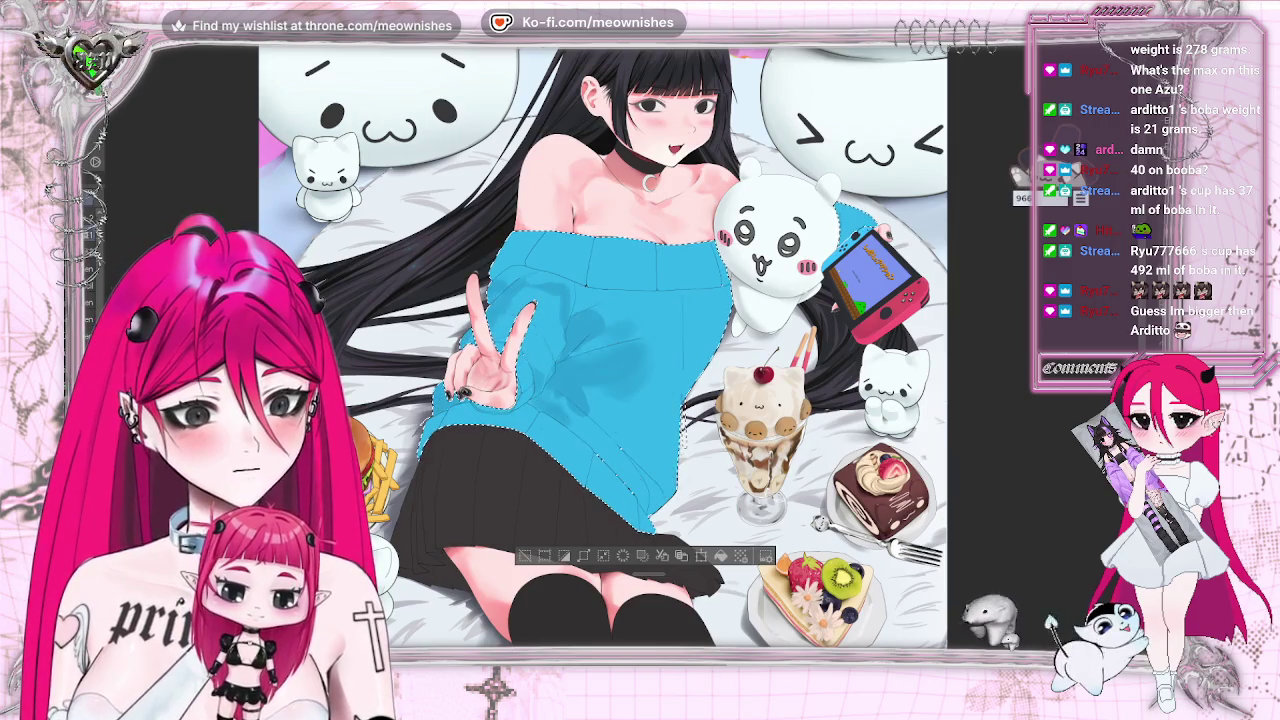
left_click(90, 38)
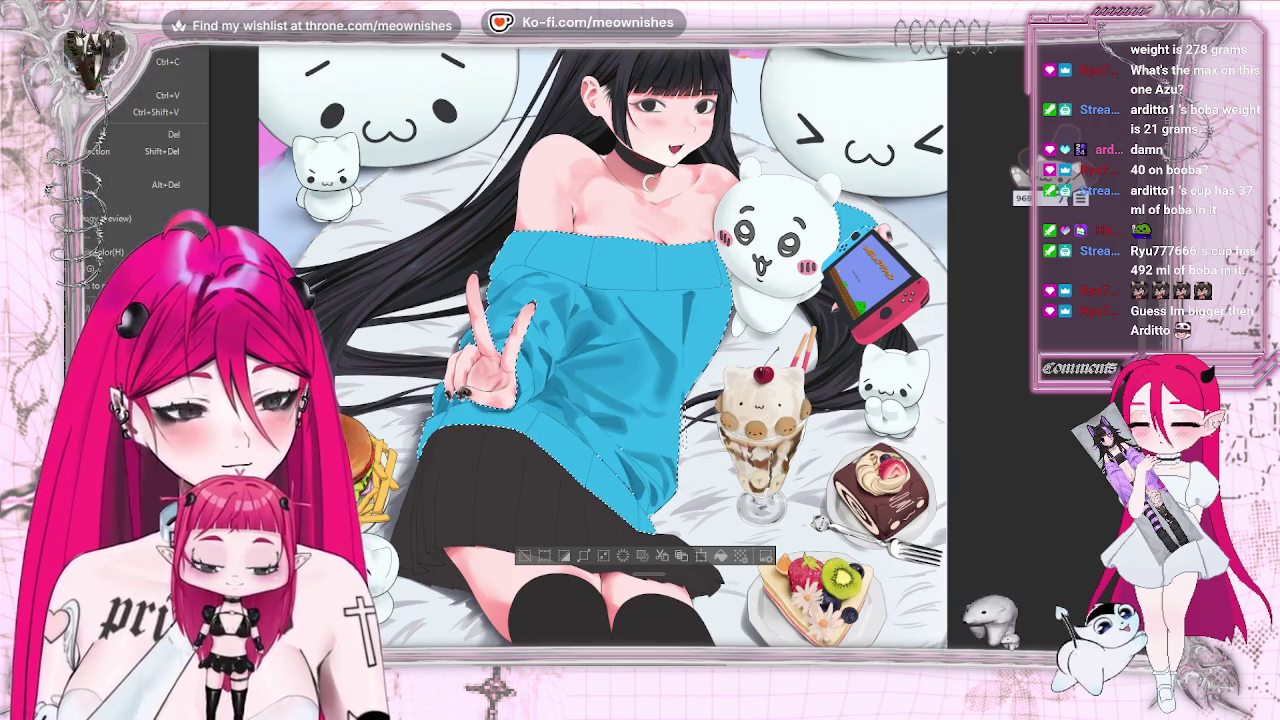
Shift the sweater's colour by hue 1 and saturation 2 in Hue/Saturation/Luminosity, then apply with OK.
left_click(360, 343)
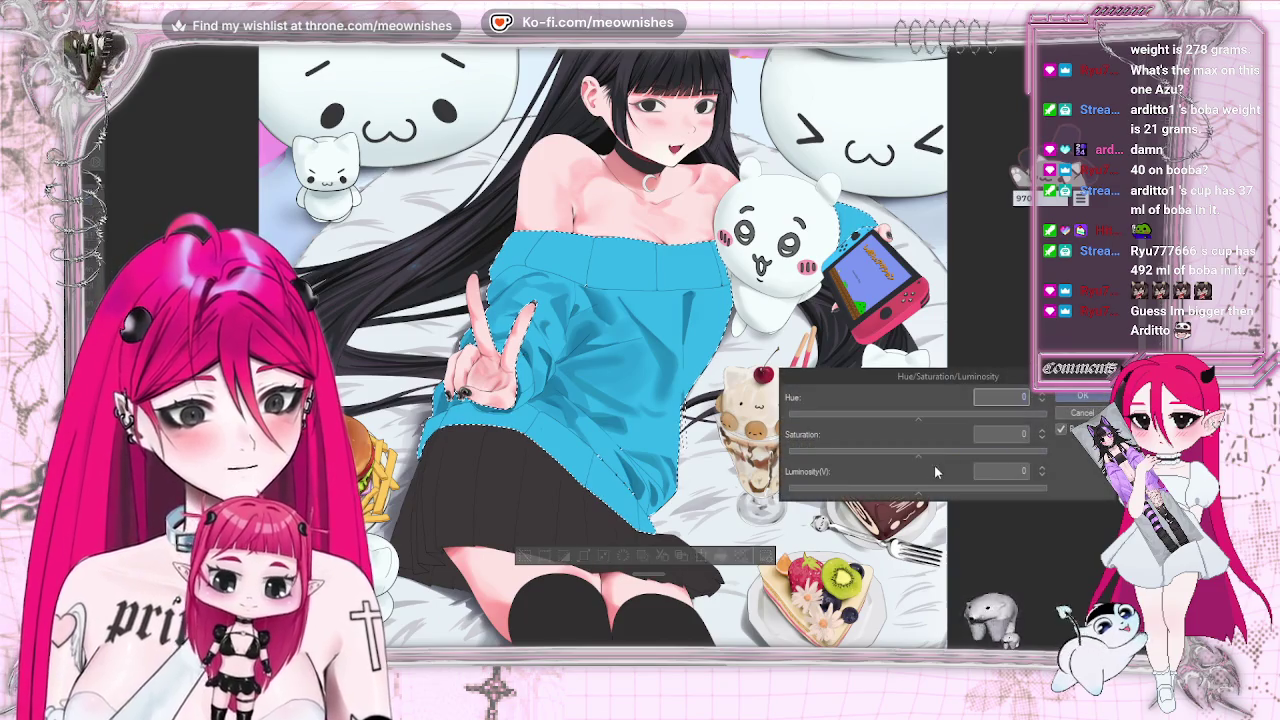
left_click(922, 413)
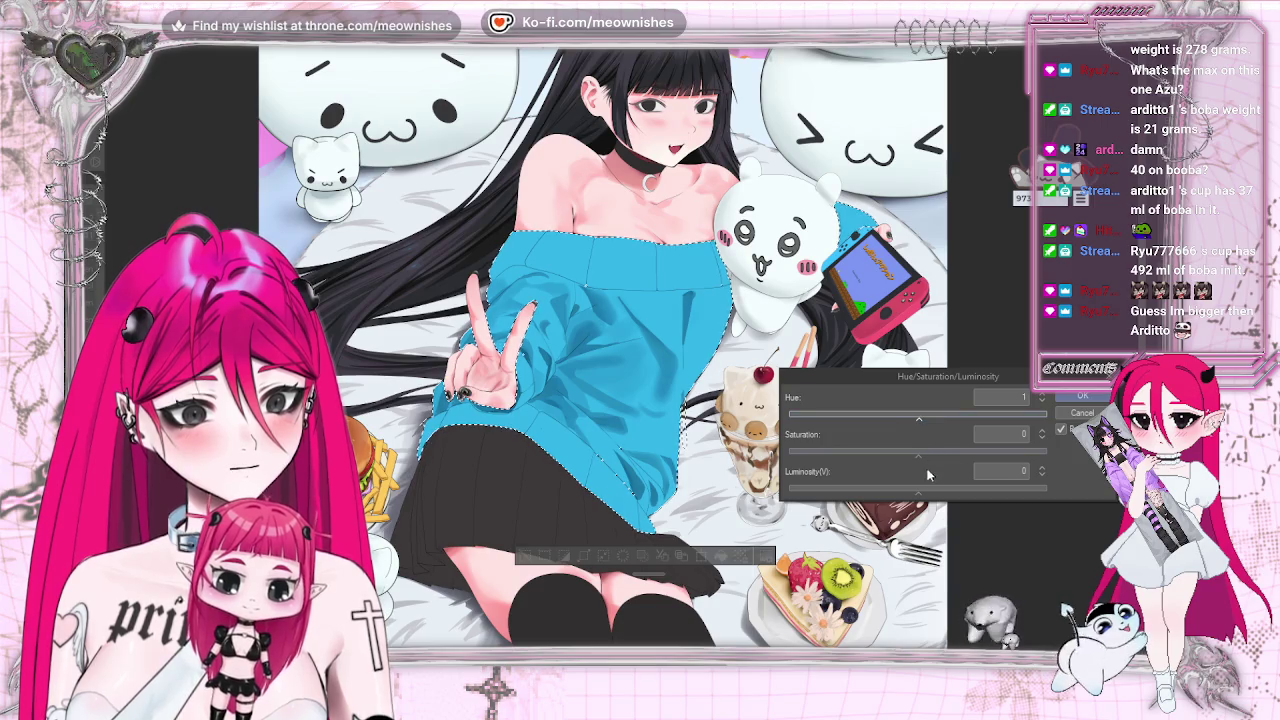
left_click(921, 456)
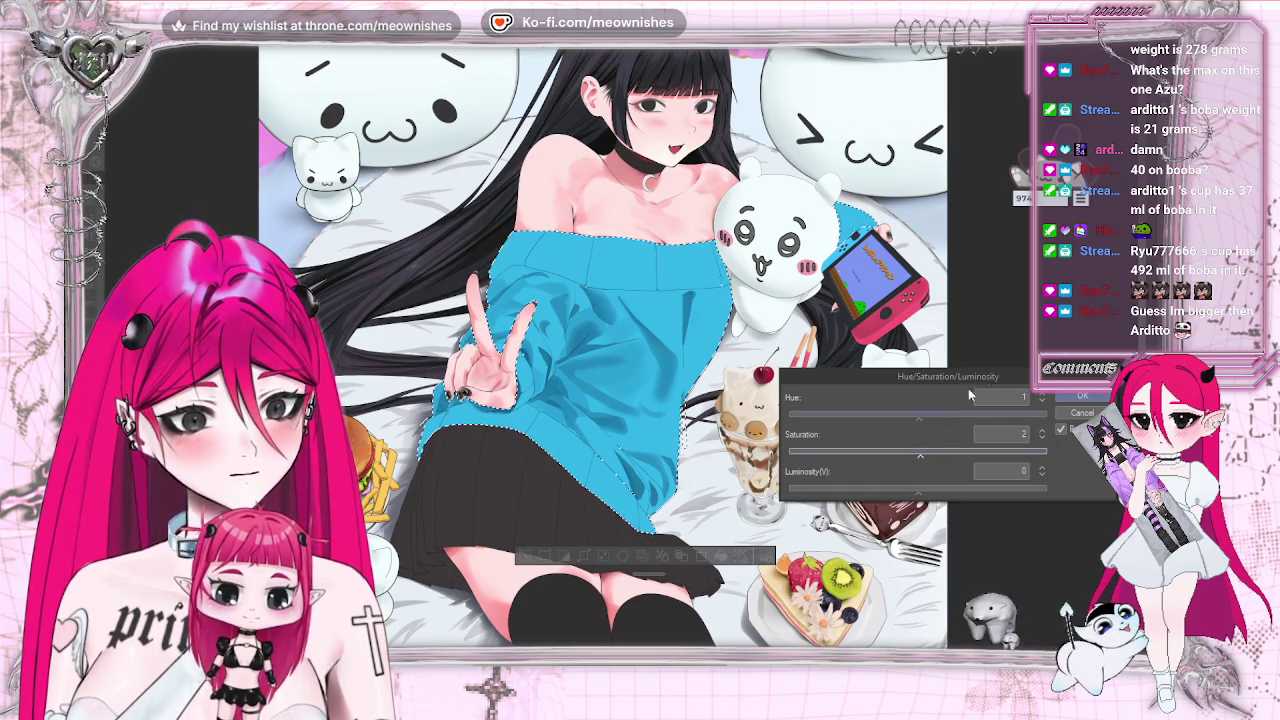
key("ctrl+minus")
key("ctrl+minus")
key("ctrl+minus")
key("ctrl+plus")
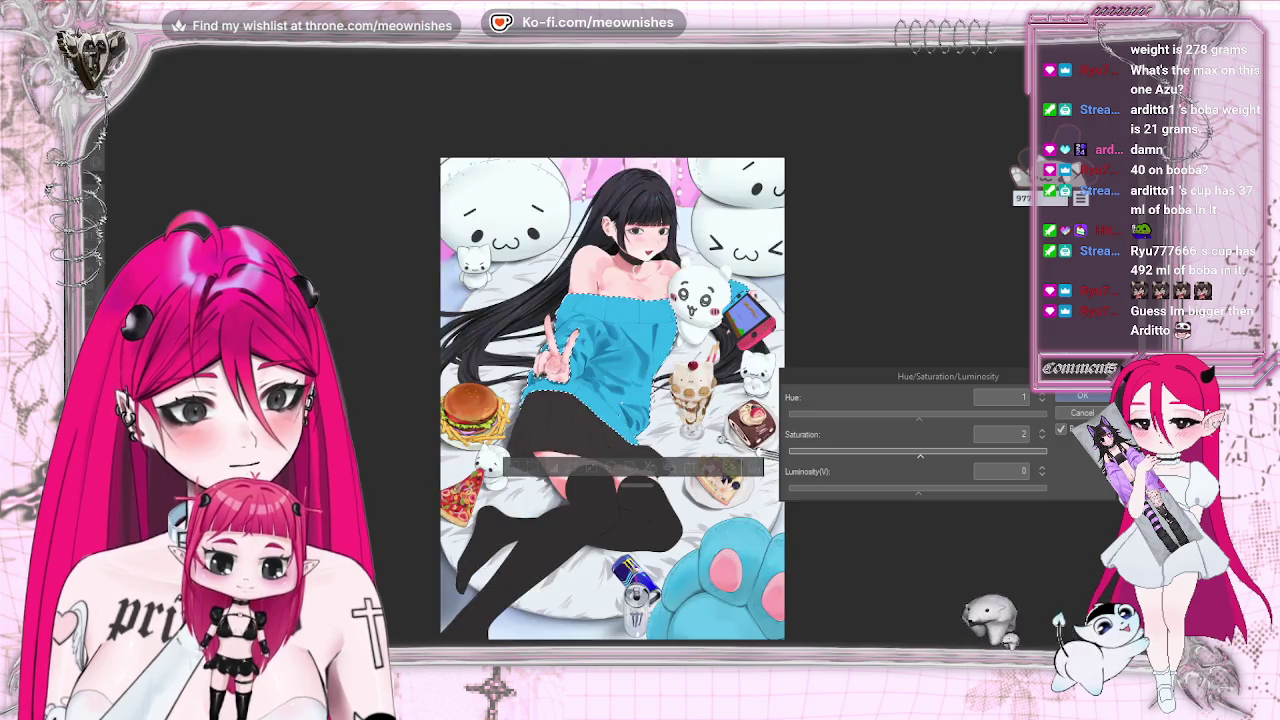
key("ctrl+plus")
key("ctrl+minus")
key("ctrl+minus")
key("ctrl+minus")
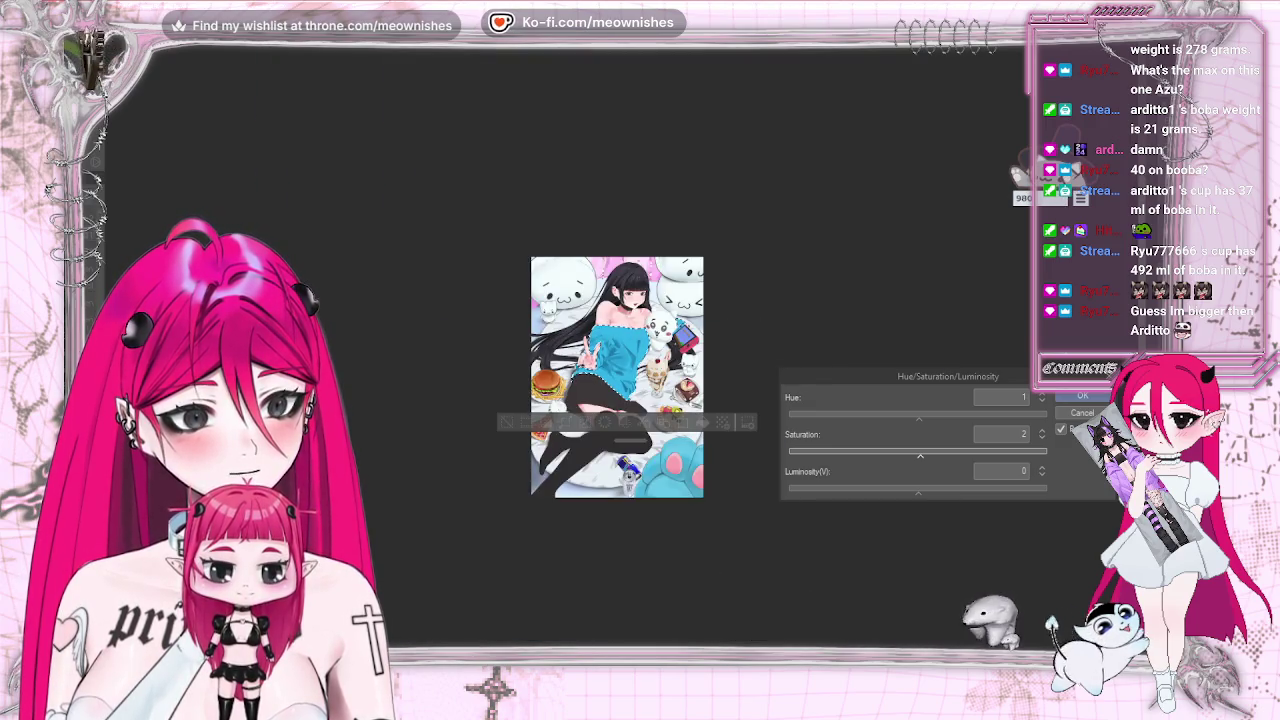
key("ctrl+plus")
key("ctrl+plus")
key("ctrl+plus")
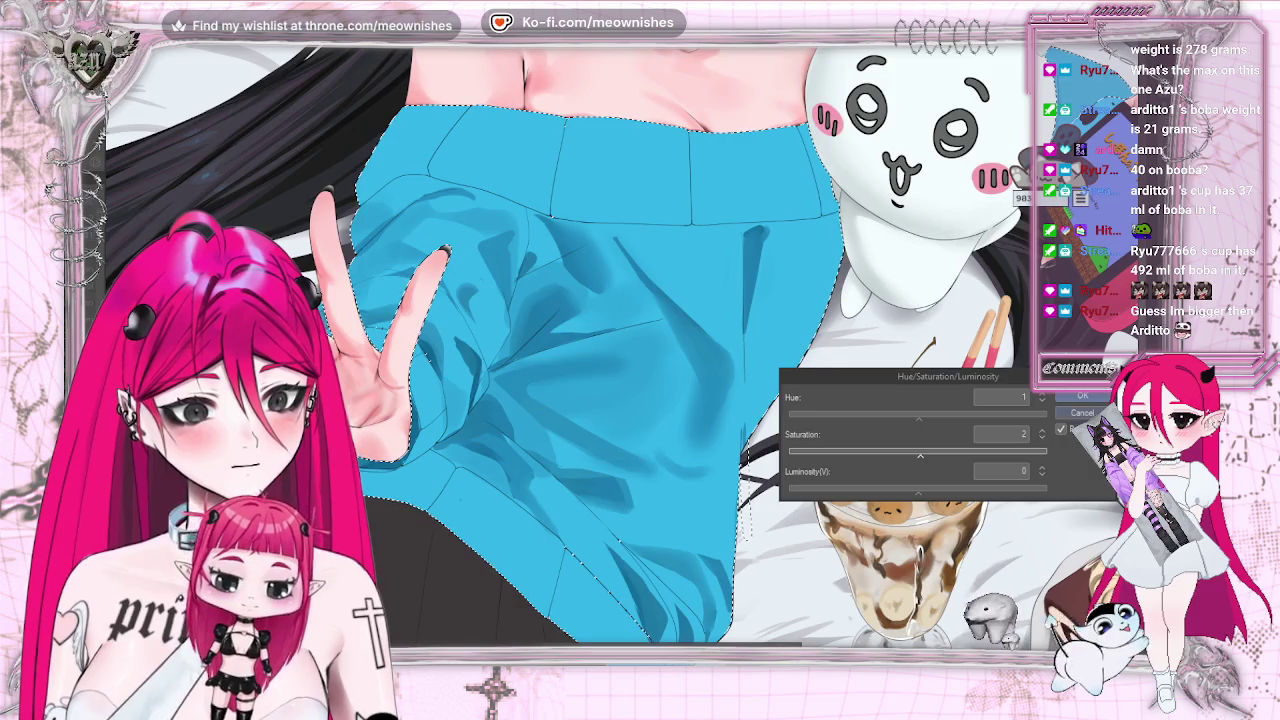
left_click(1082, 396)
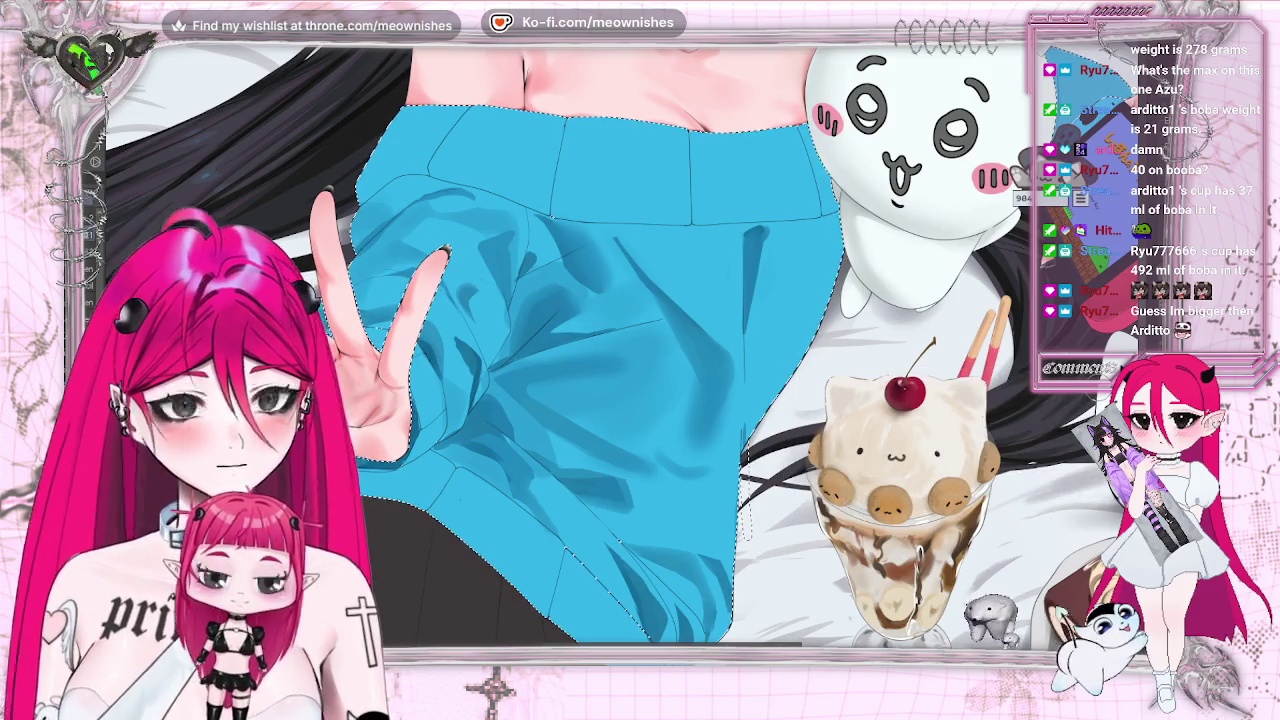
Review the blue sweater, alternating between the fitted whole illustration and a close-up of the sleeve.
scroll(600, 350, "down", 2)
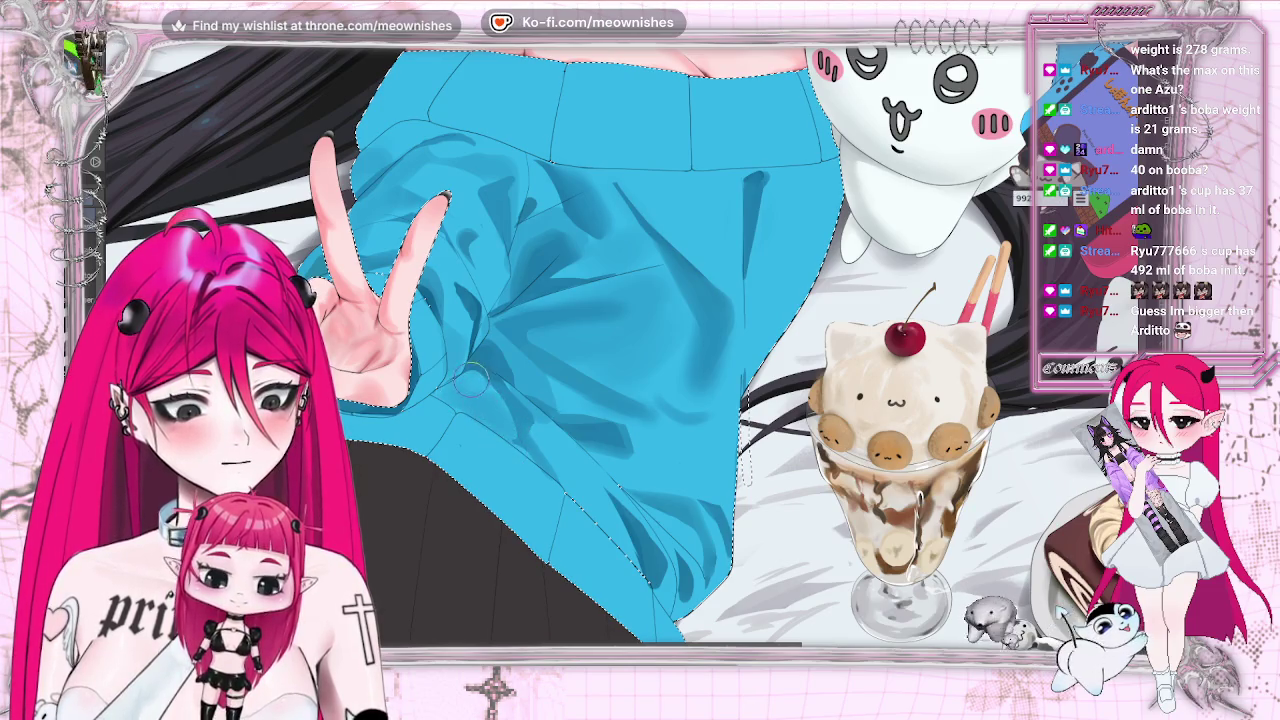
key("ctrl+0")
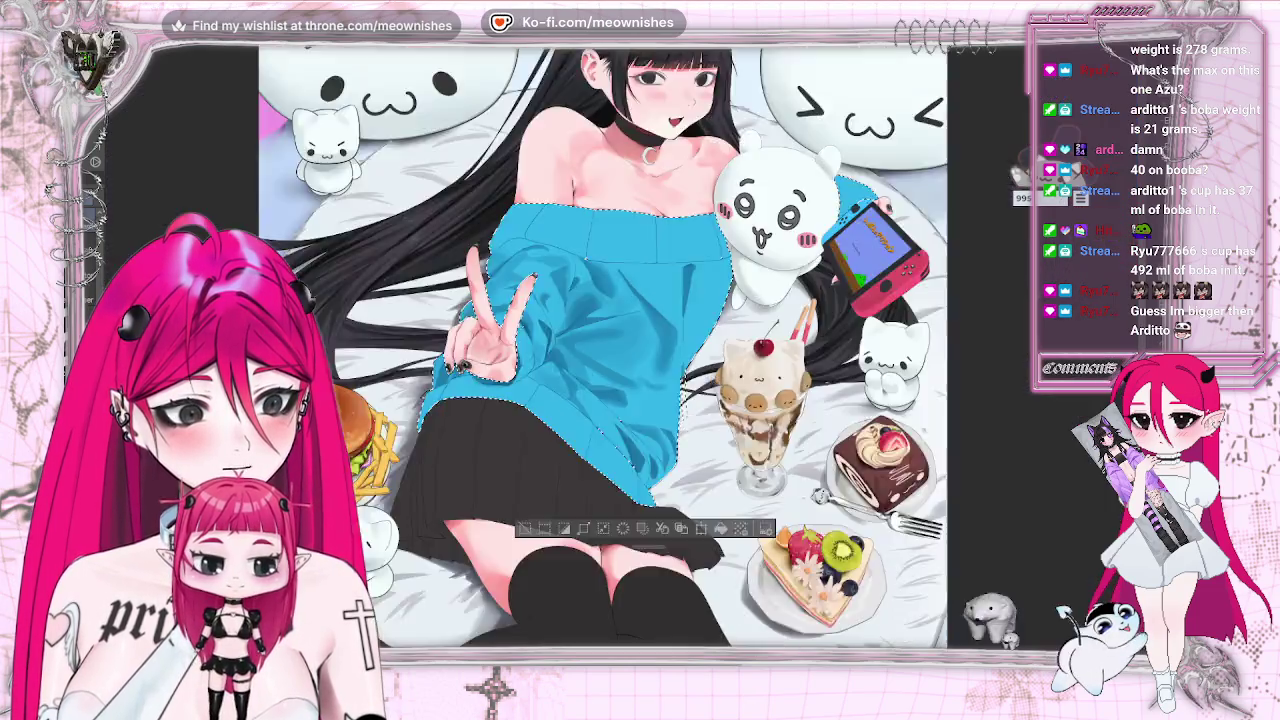
key("ctrl+z")
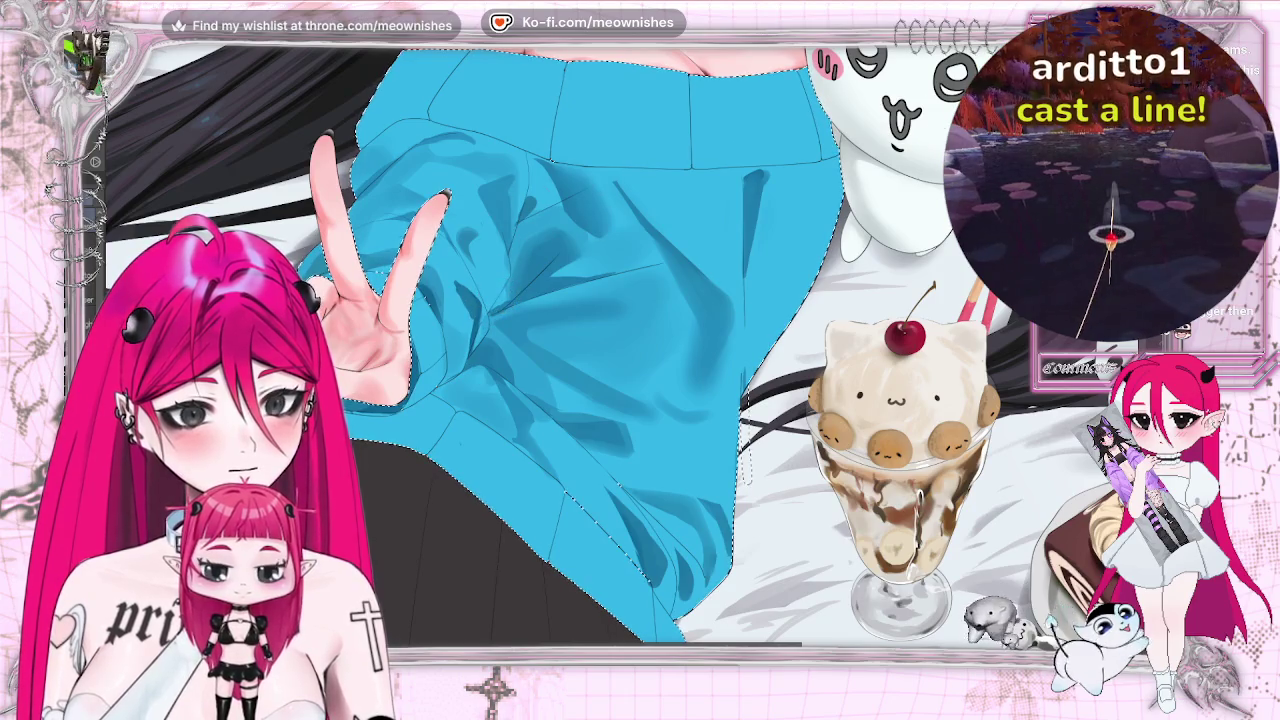
key("ctrl+0")
key("ctrl+alt+0")
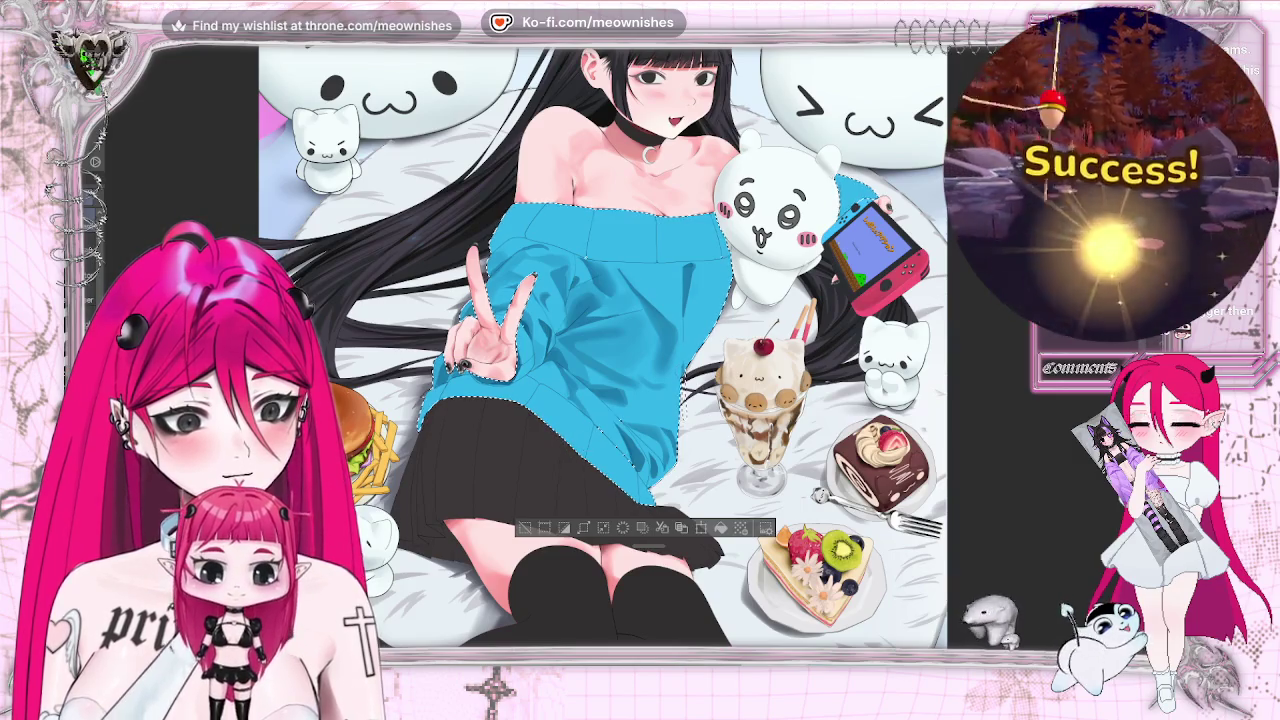
scroll(600, 350, "up", 5)
scroll(600, 350, "down", 3)
scroll(600, 350, "down", 5)
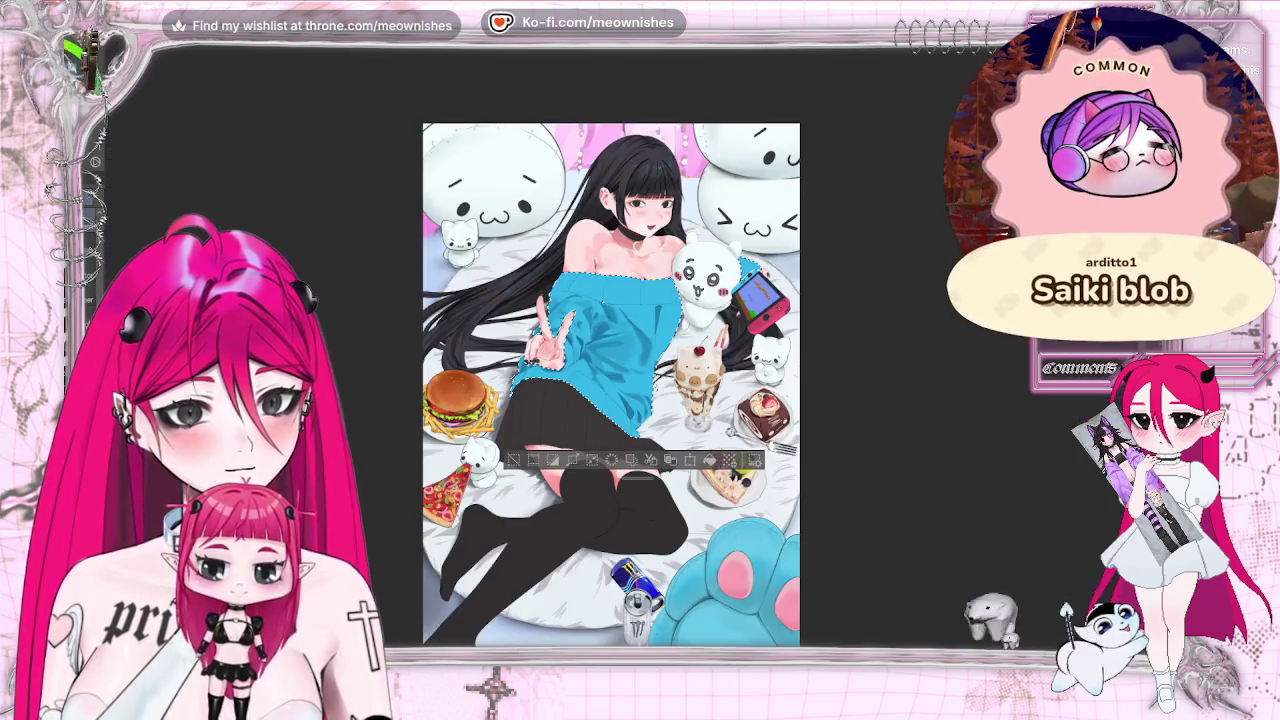
scroll(600, 350, "down", 1)
scroll(547, 415, "up", 3)
scroll(547, 415, "up", 3)
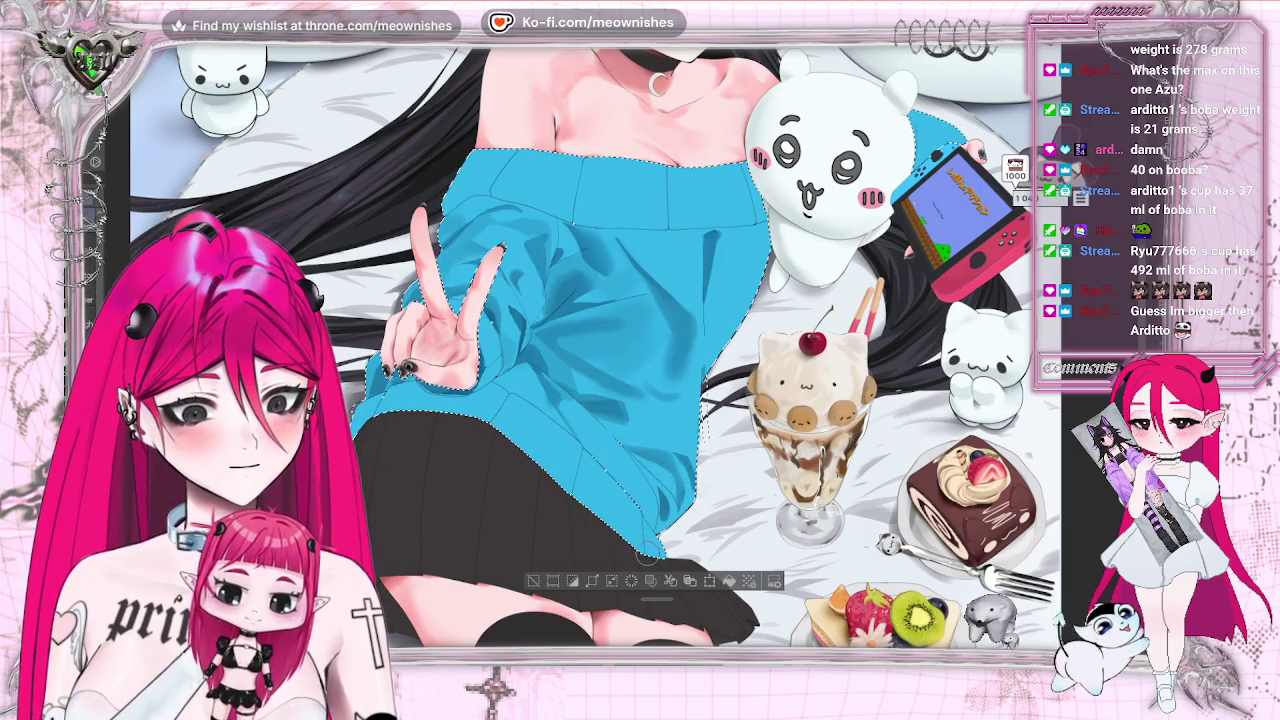
Mirror the canvas view horizontally with H and zoom in on the sweater and peace-sign hand.
key("h")
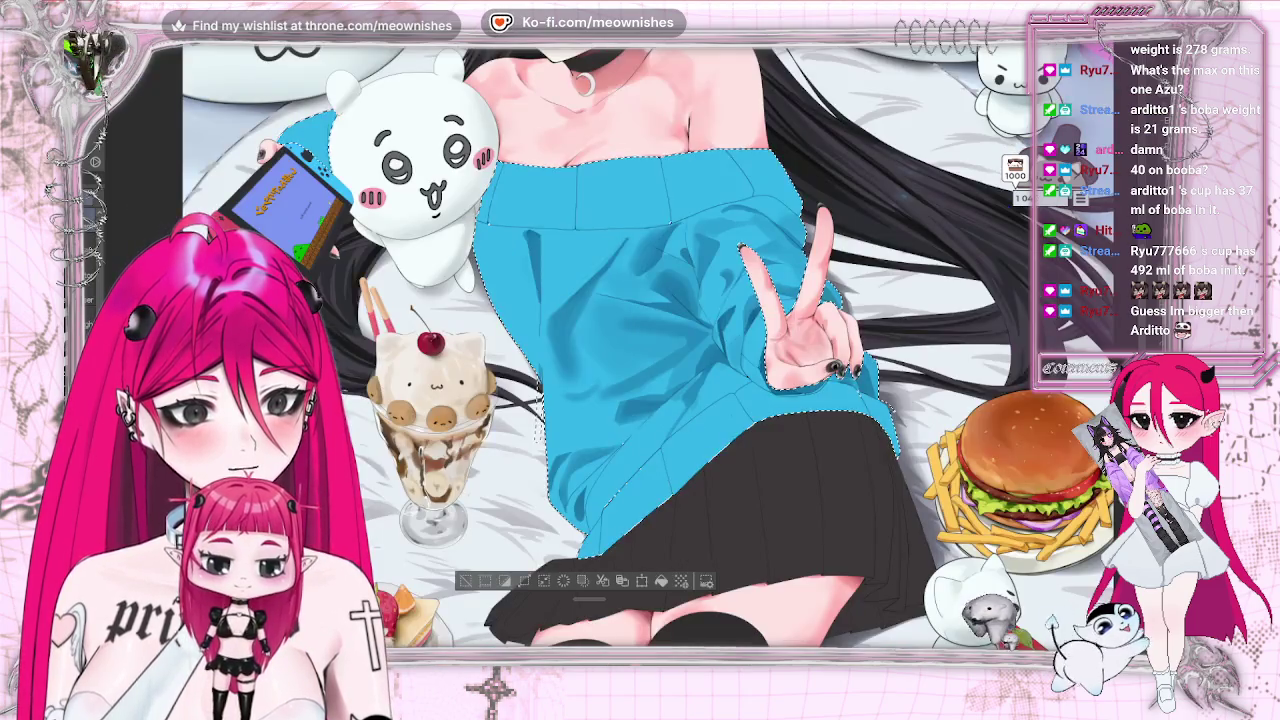
key("ctrl+plus")
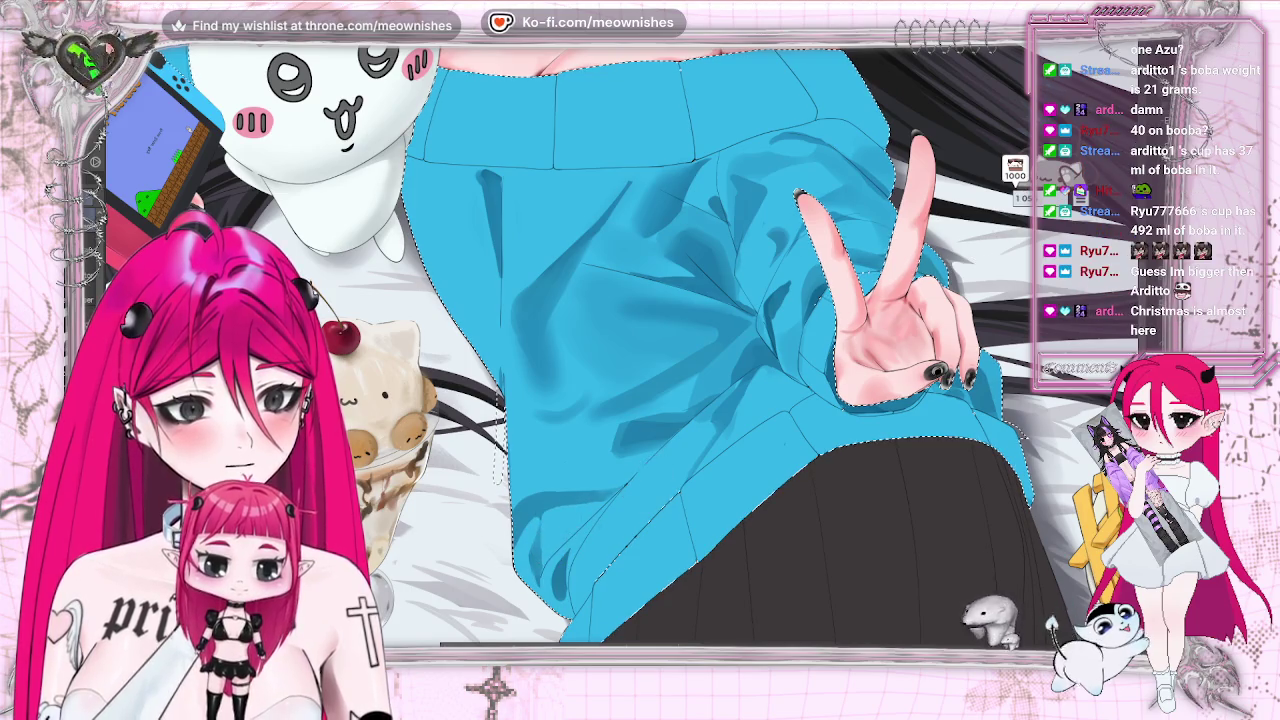
scroll(612, 384, "down", 3)
scroll(612, 384, "down", 3)
scroll(605, 378, "up", 3)
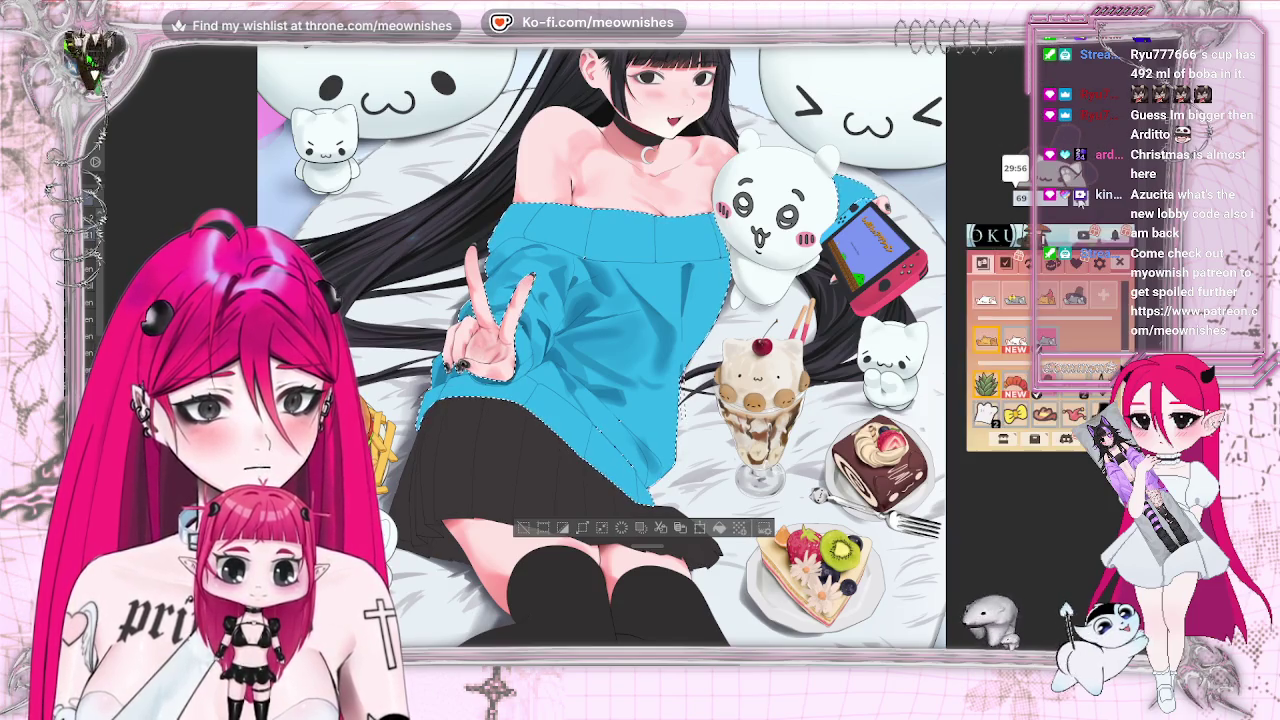
Create a new lobby in the game widget and browse its legendary collection and item inventory.
left_click(1055, 263)
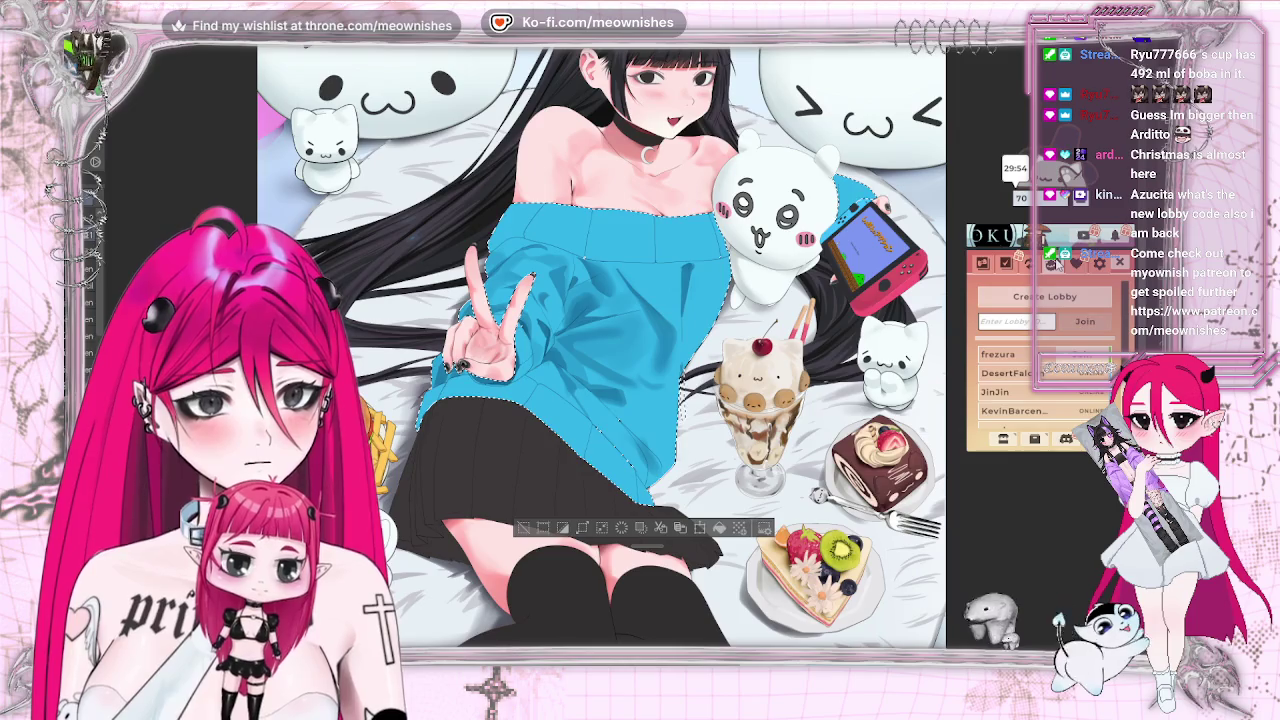
left_click(1050, 297)
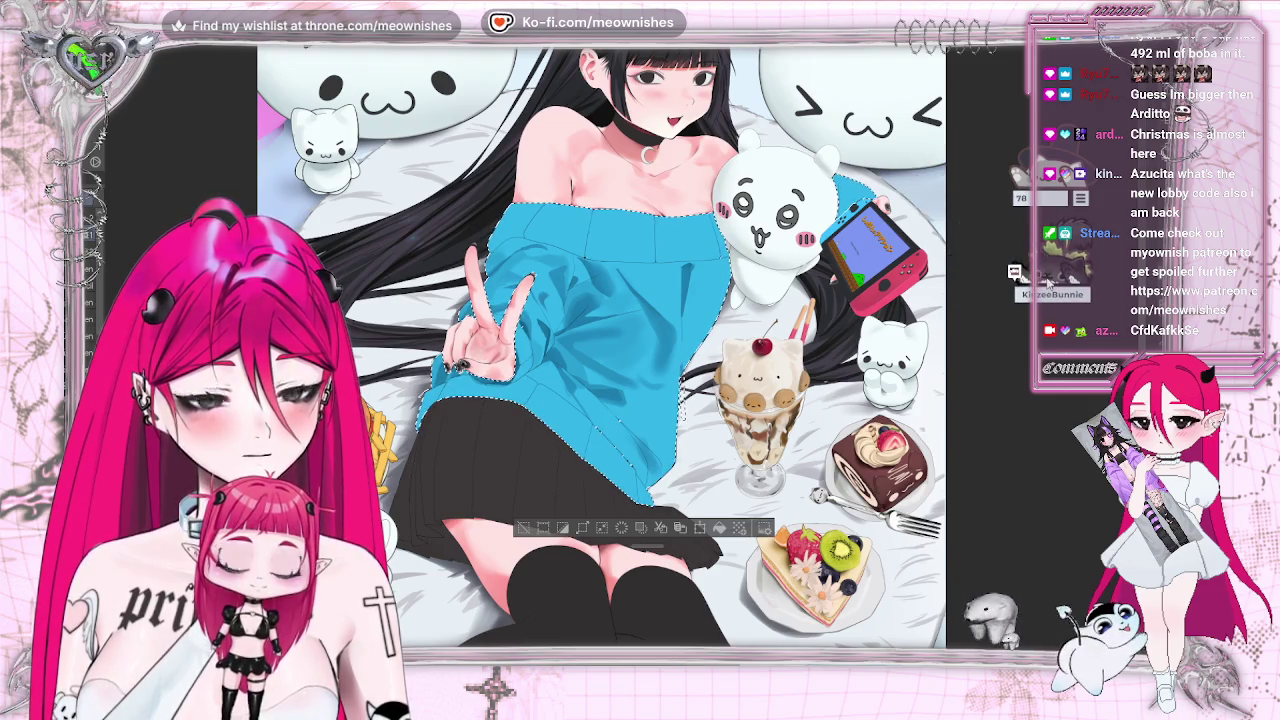
left_click(1081, 198)
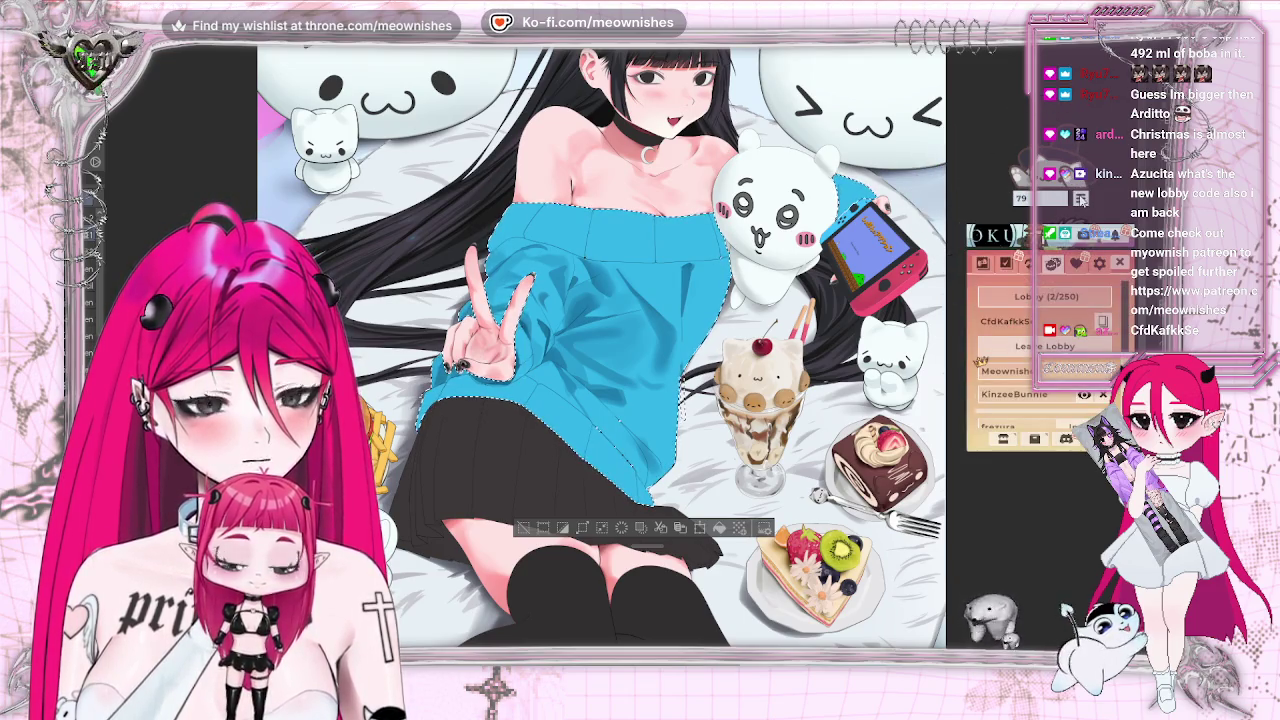
left_click(981, 263)
left_click(1013, 341)
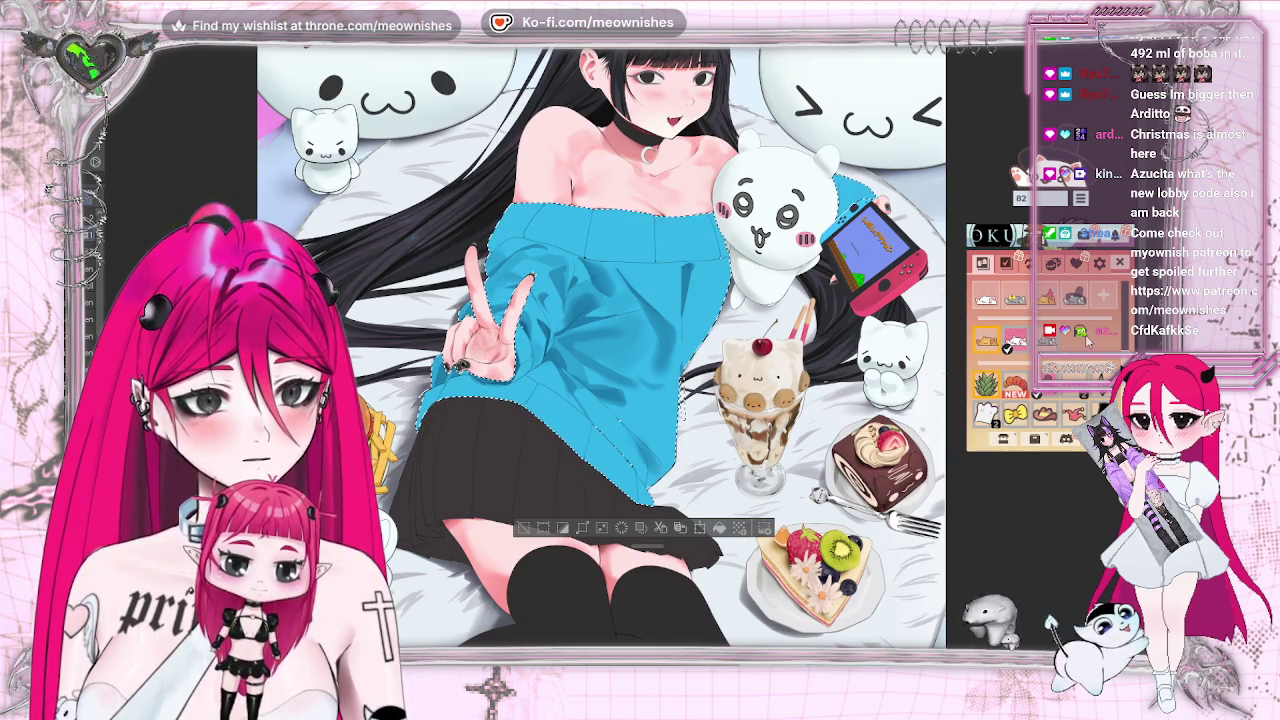
Pick two items from the floating inventory panel, then close the item palette.
left_click(1013, 341)
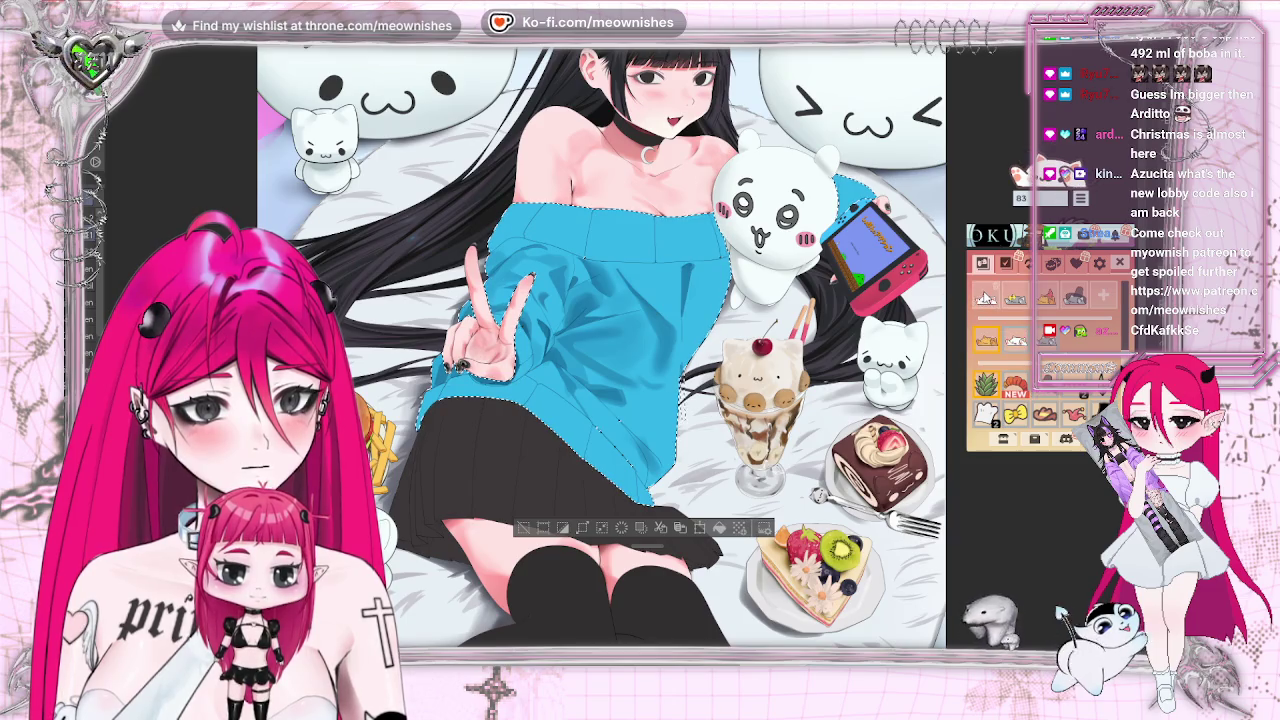
scroll(1098, 371, "down", 1)
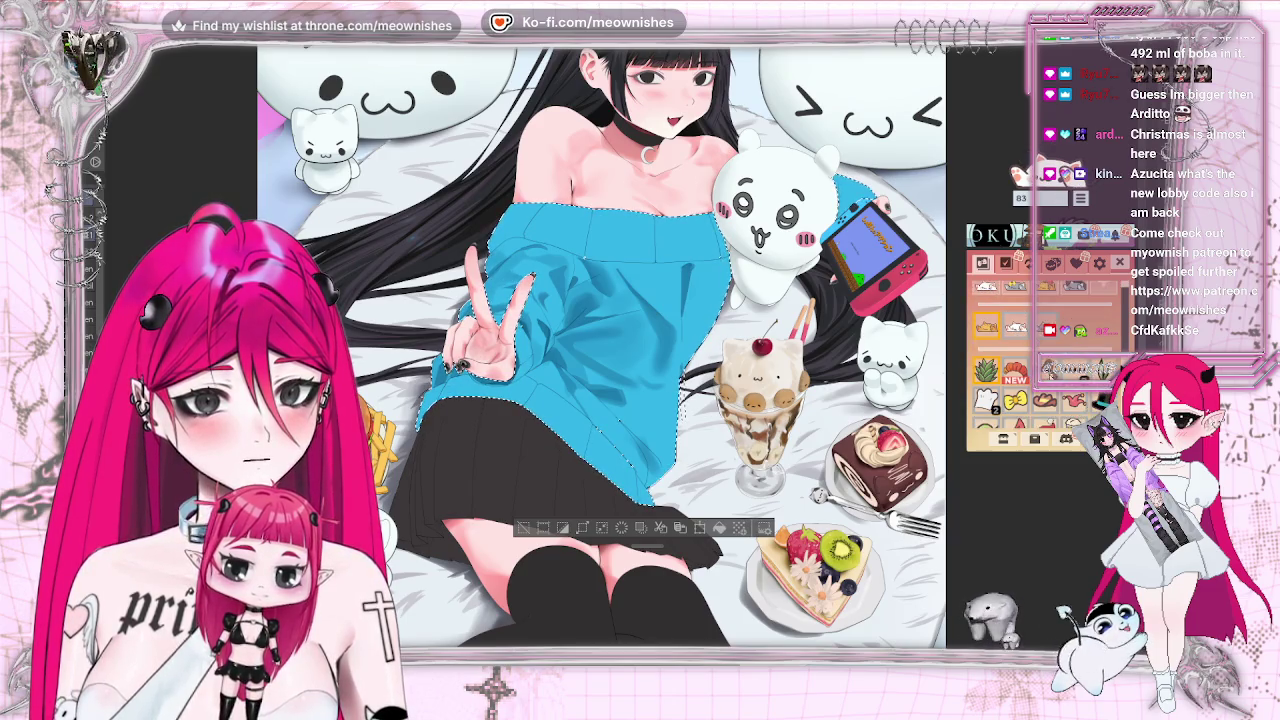
scroll(1098, 371, "down", 1)
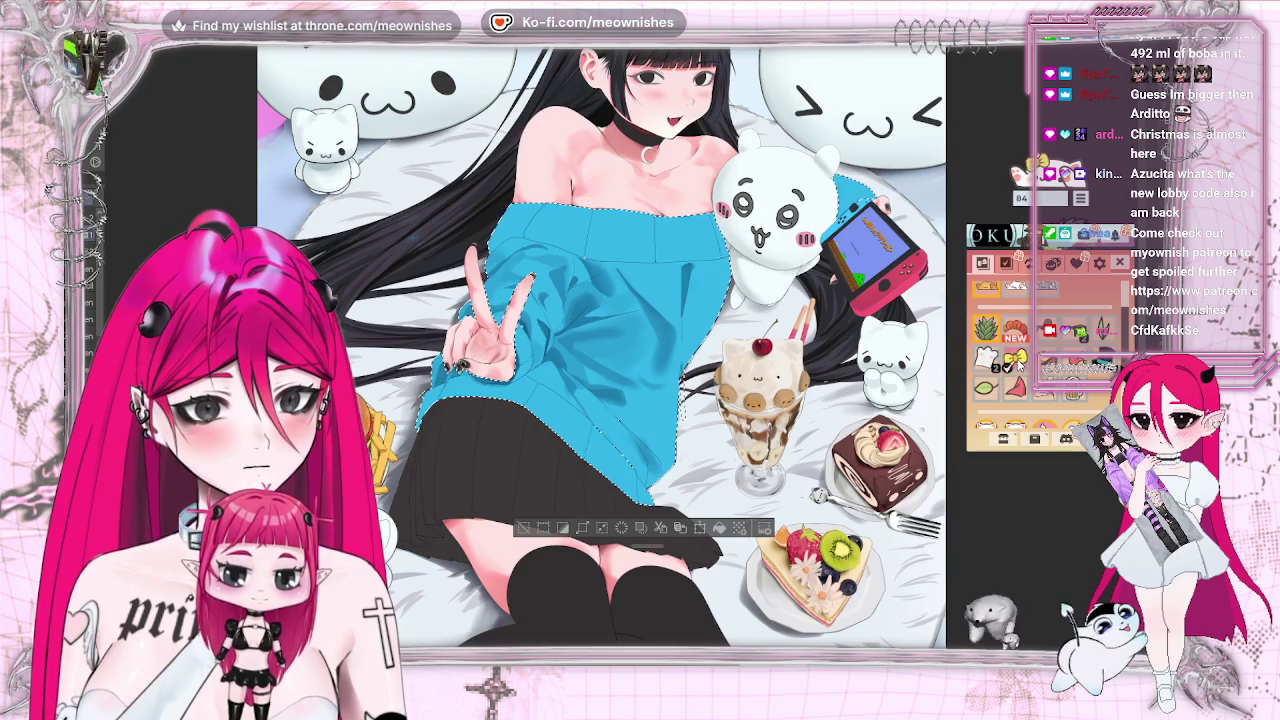
left_click(1015, 388)
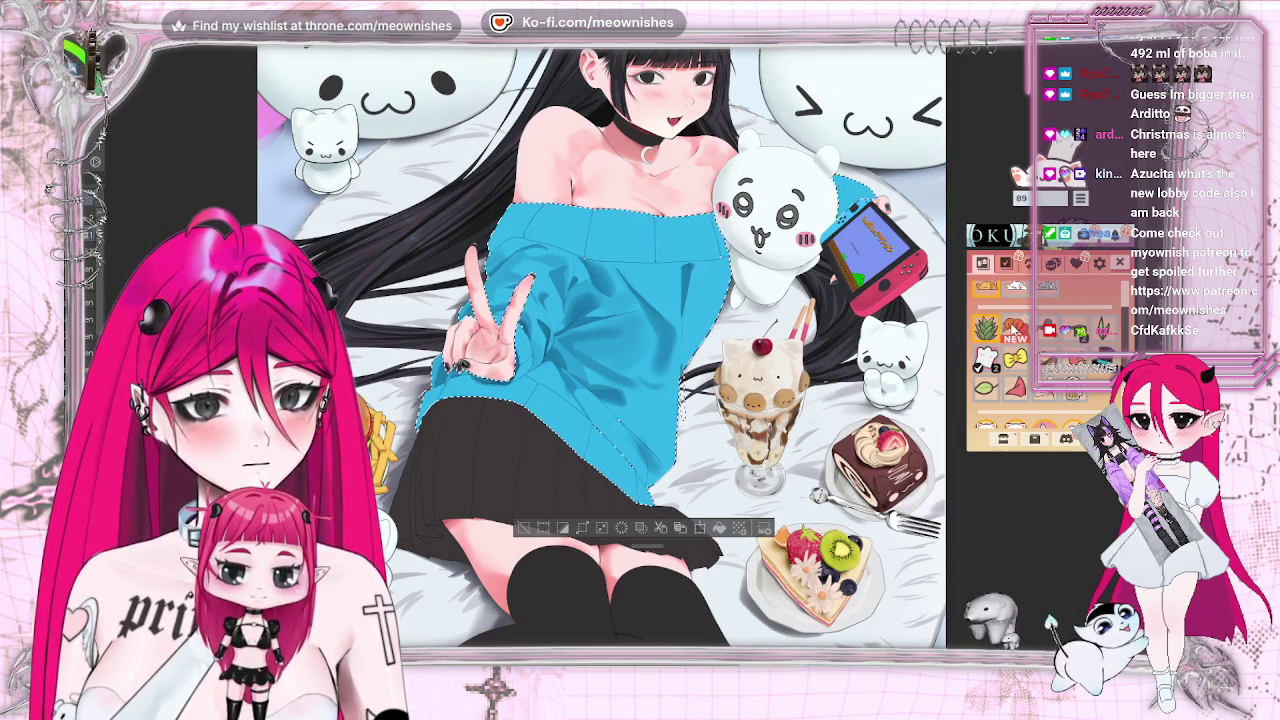
left_click(1119, 263)
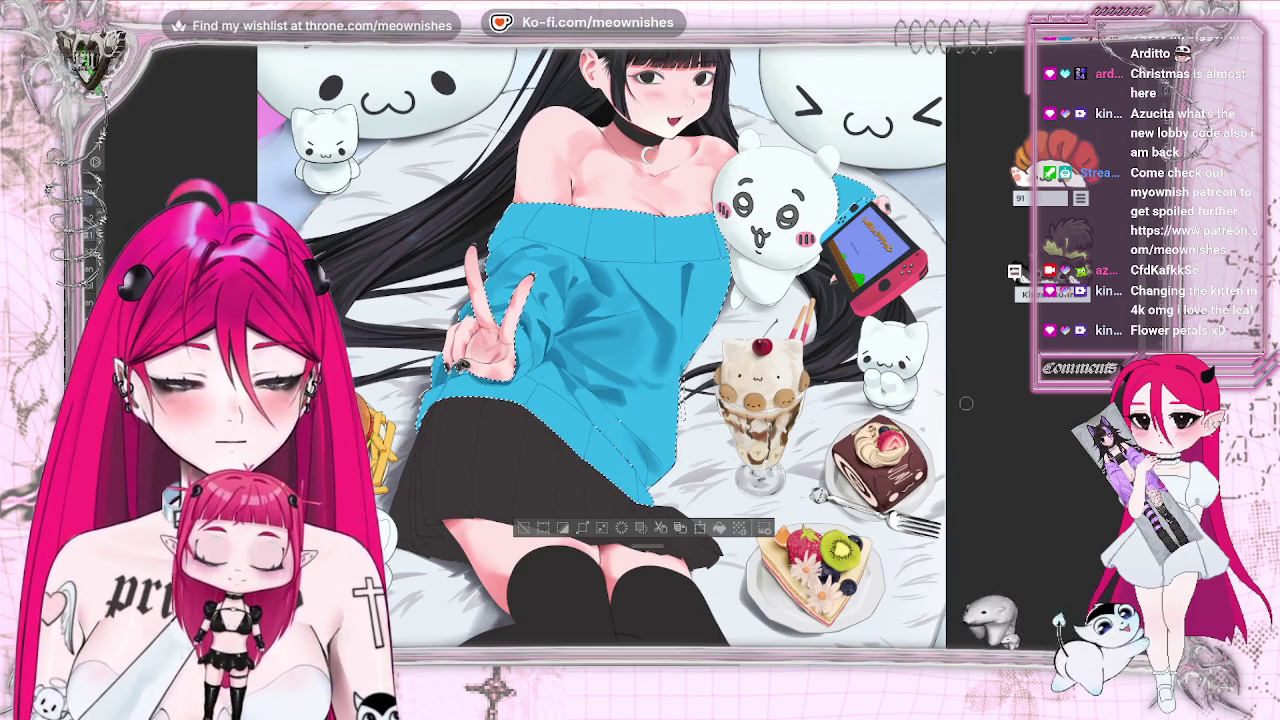
key("ctrl+0")
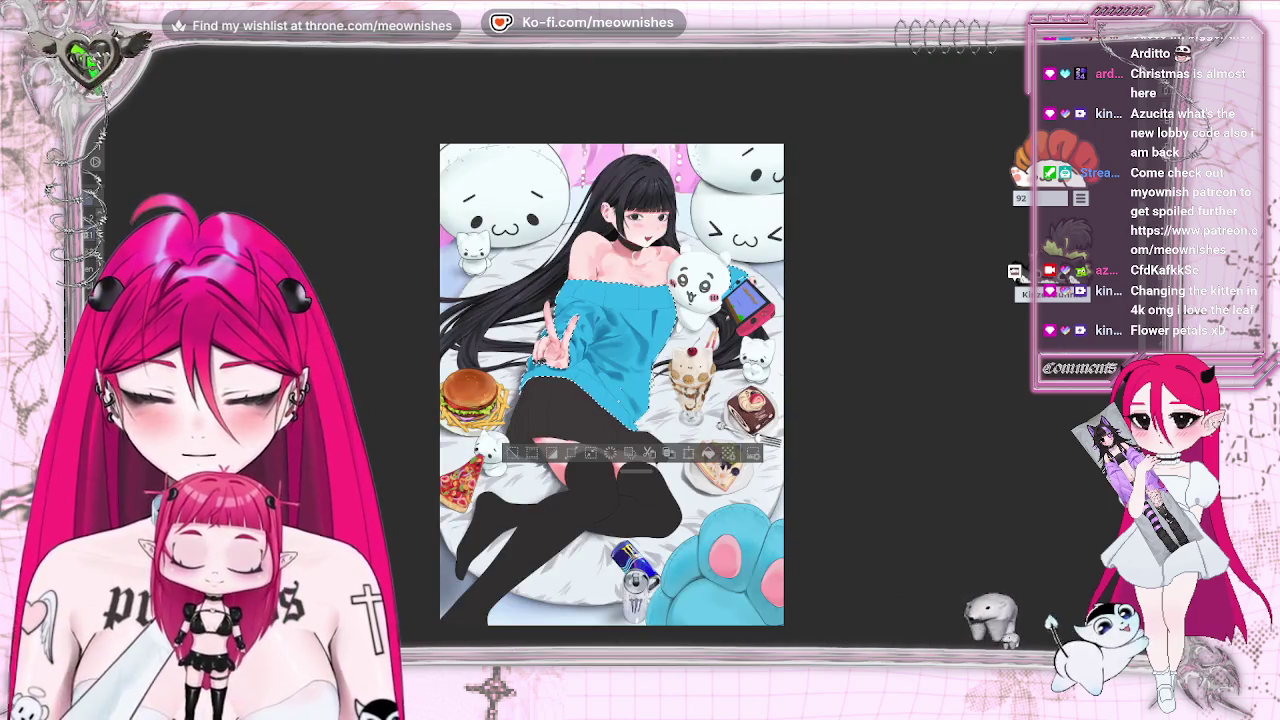
scroll(620, 347, "up", 5)
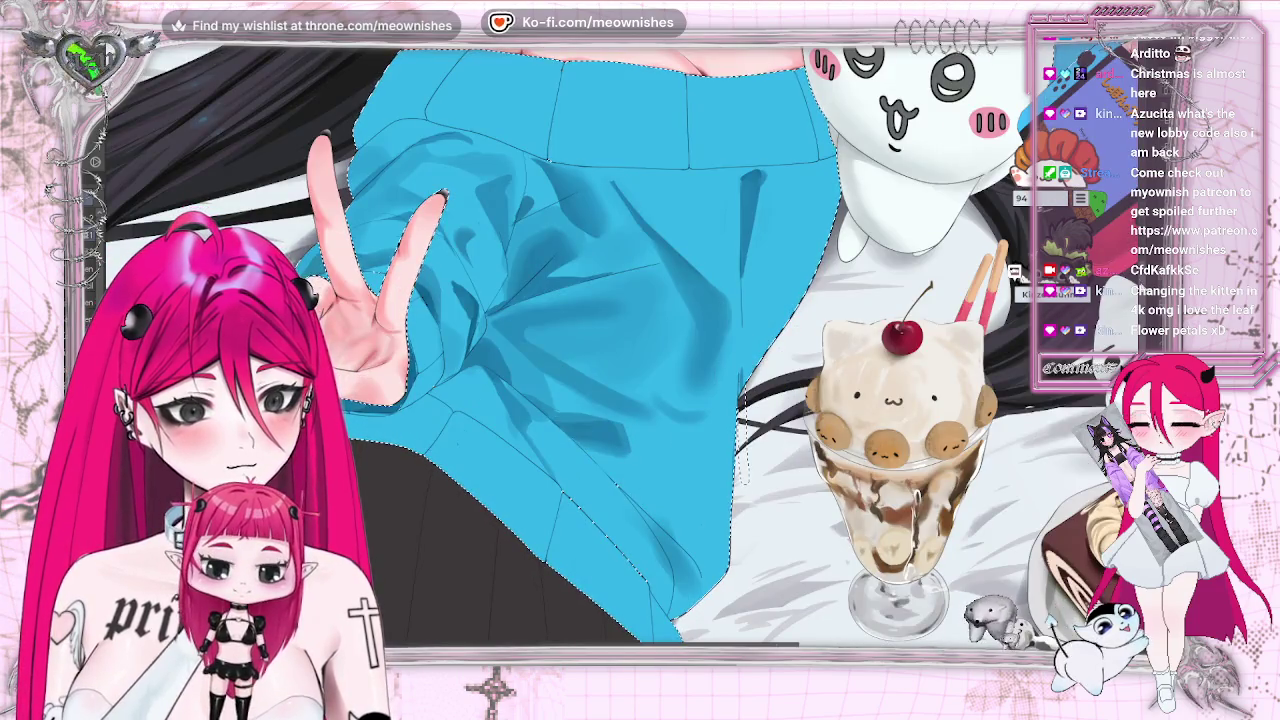
scroll(622, 326, "down", 2)
scroll(622, 326, "down", 1)
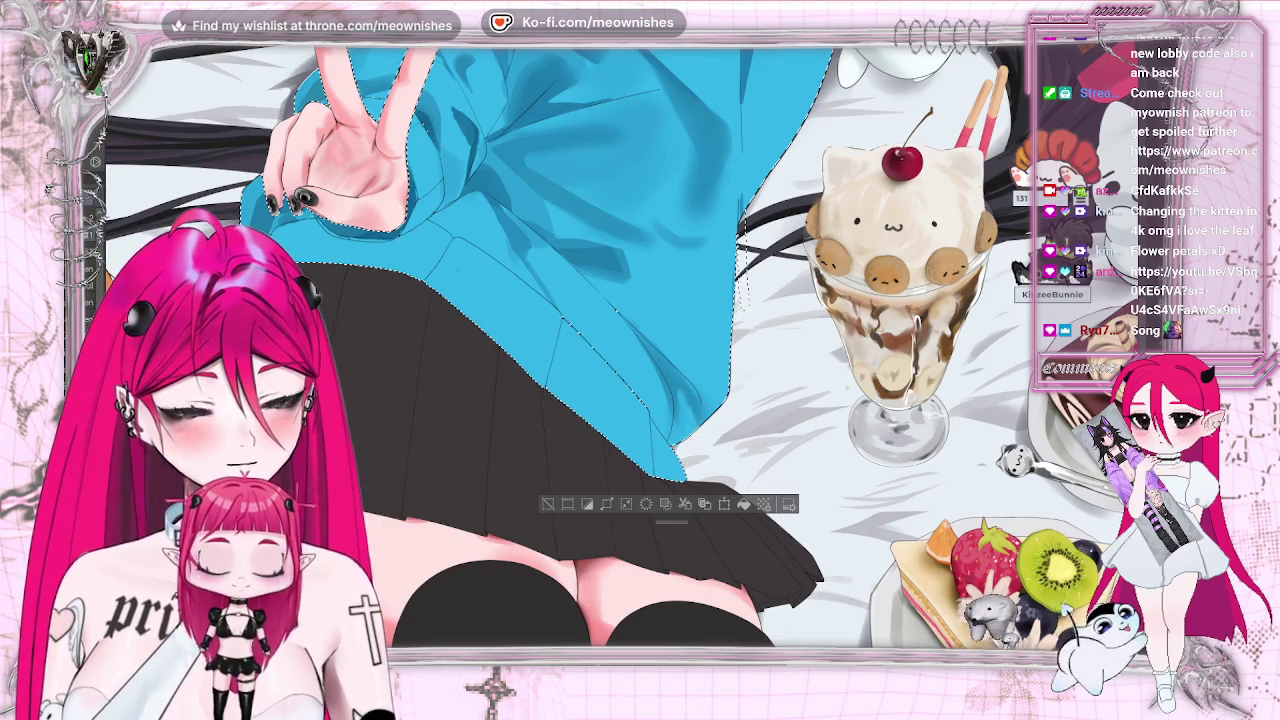
key("ctrl+0")
scroll(626, 359, "up", 2)
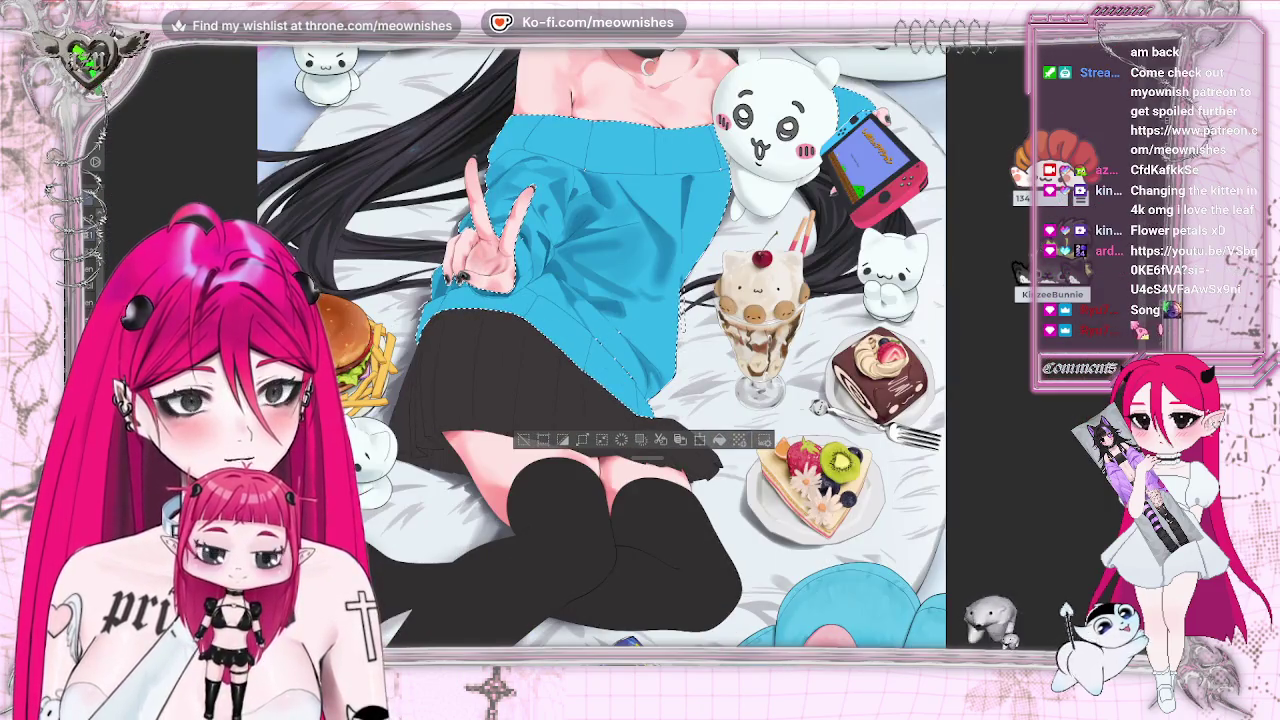
scroll(622, 356, "up", 2)
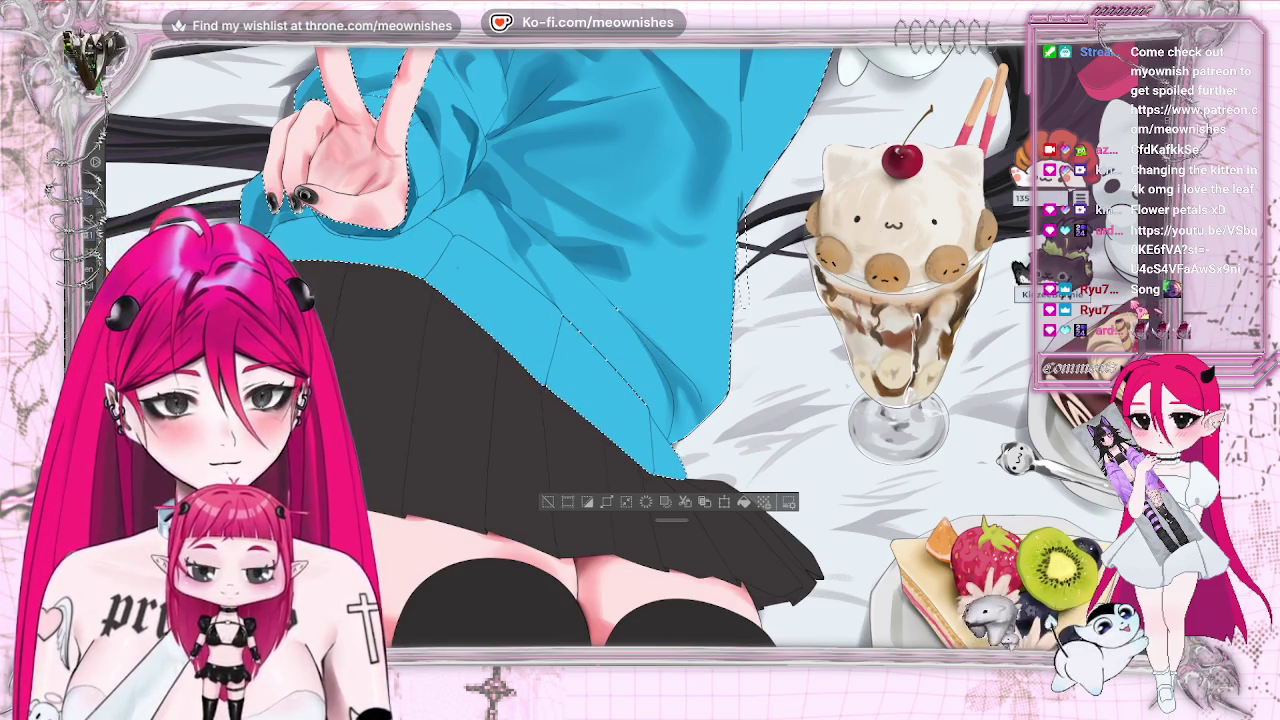
scroll(620, 310, "down", 2)
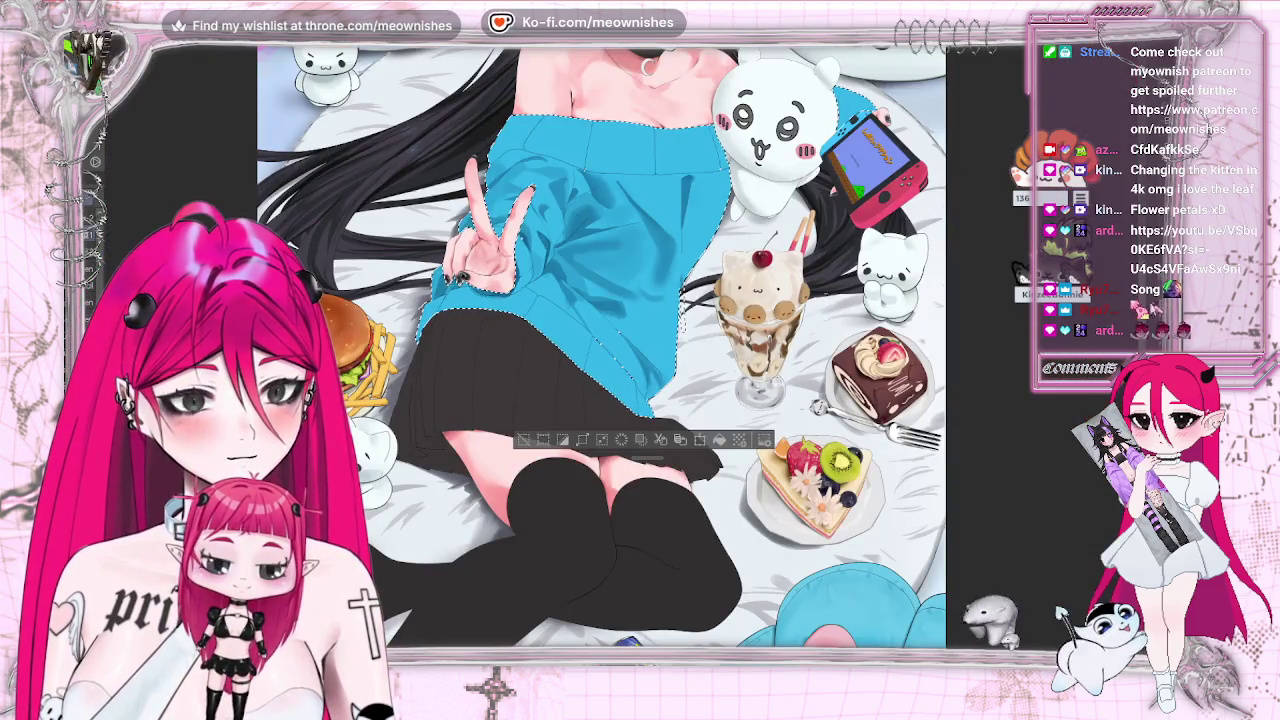
scroll(600, 345, "up", 2)
scroll(600, 345, "up", 1)
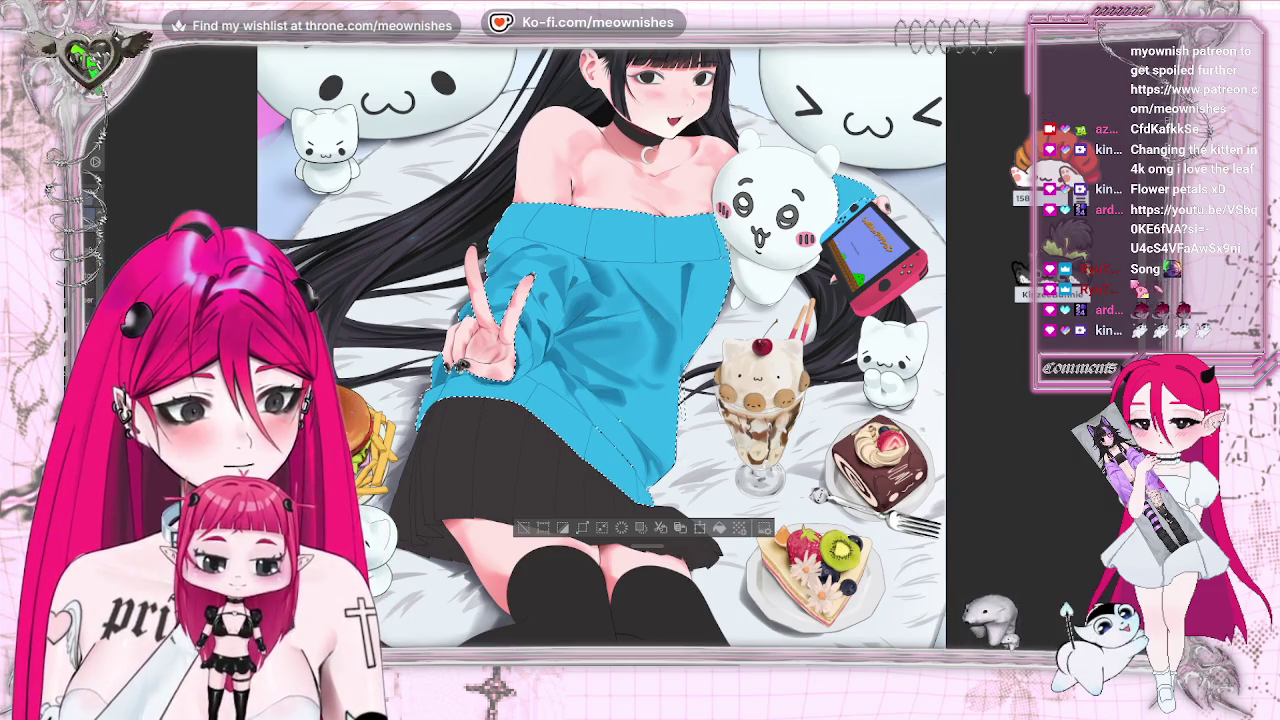
scroll(616, 370, "down", 5)
scroll(618, 365, "down", 3)
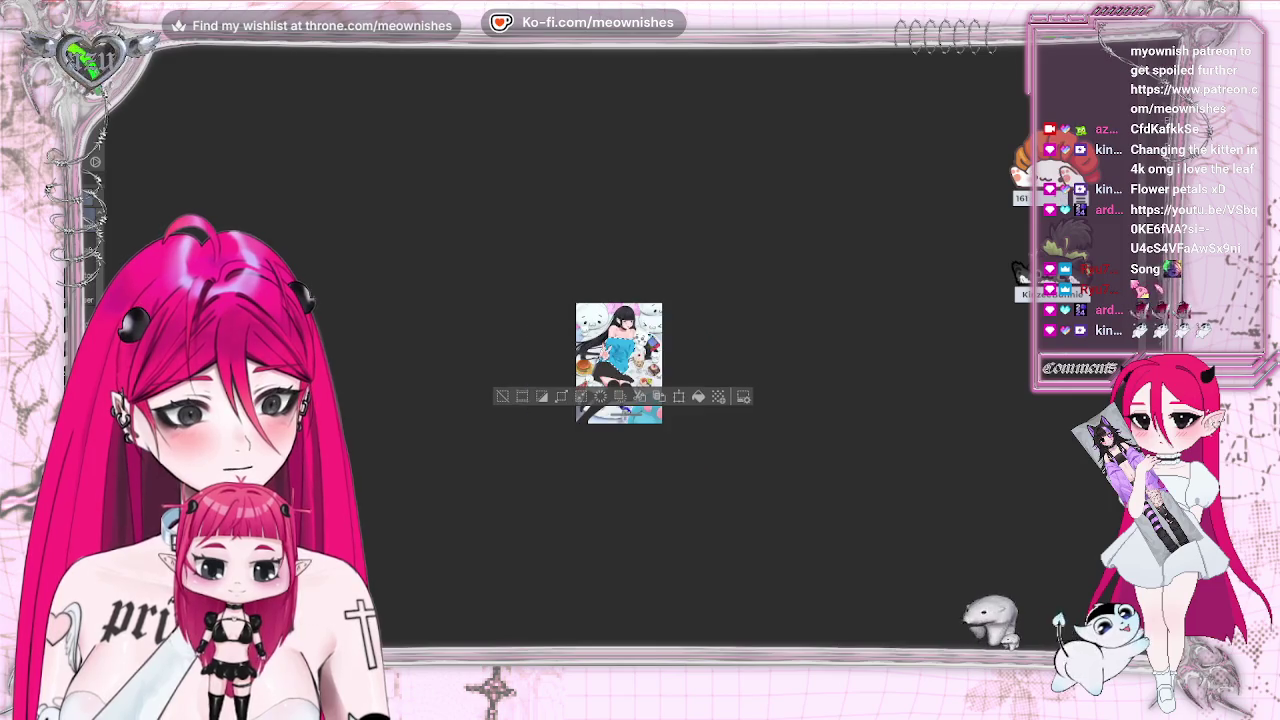
scroll(618, 365, "up", 5)
scroll(618, 365, "up", 3)
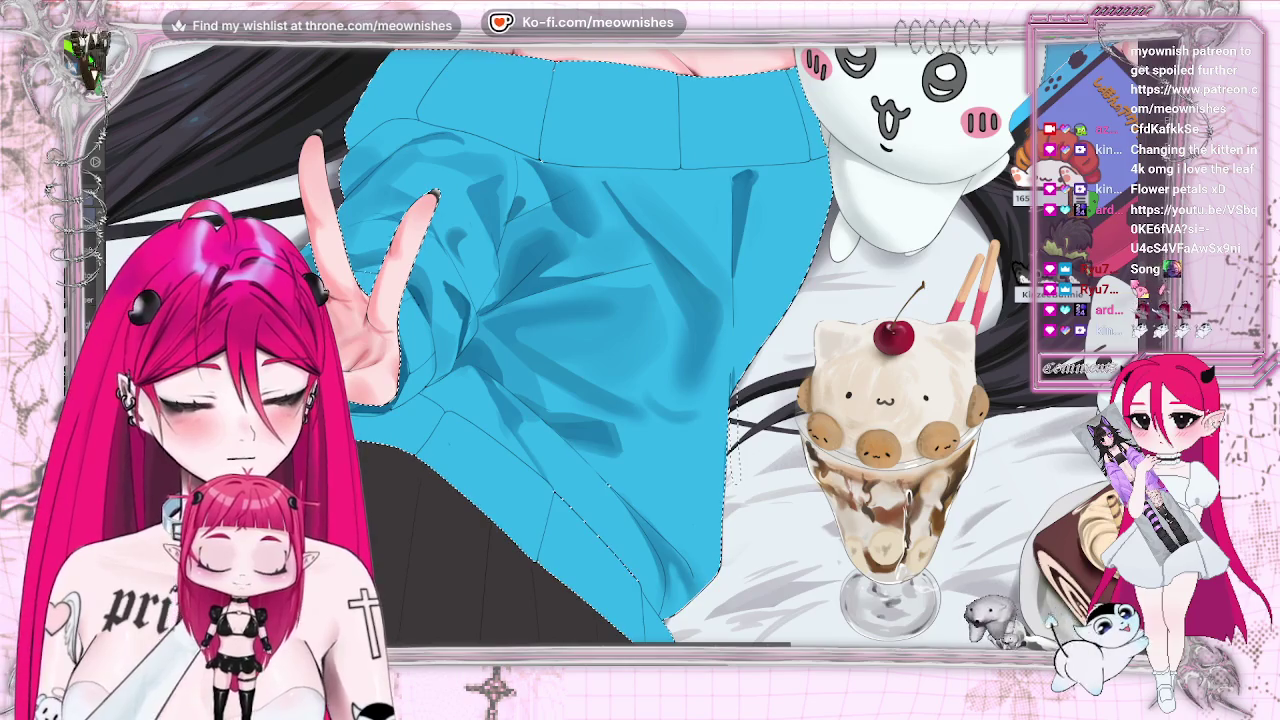
scroll(618, 365, "down", 2)
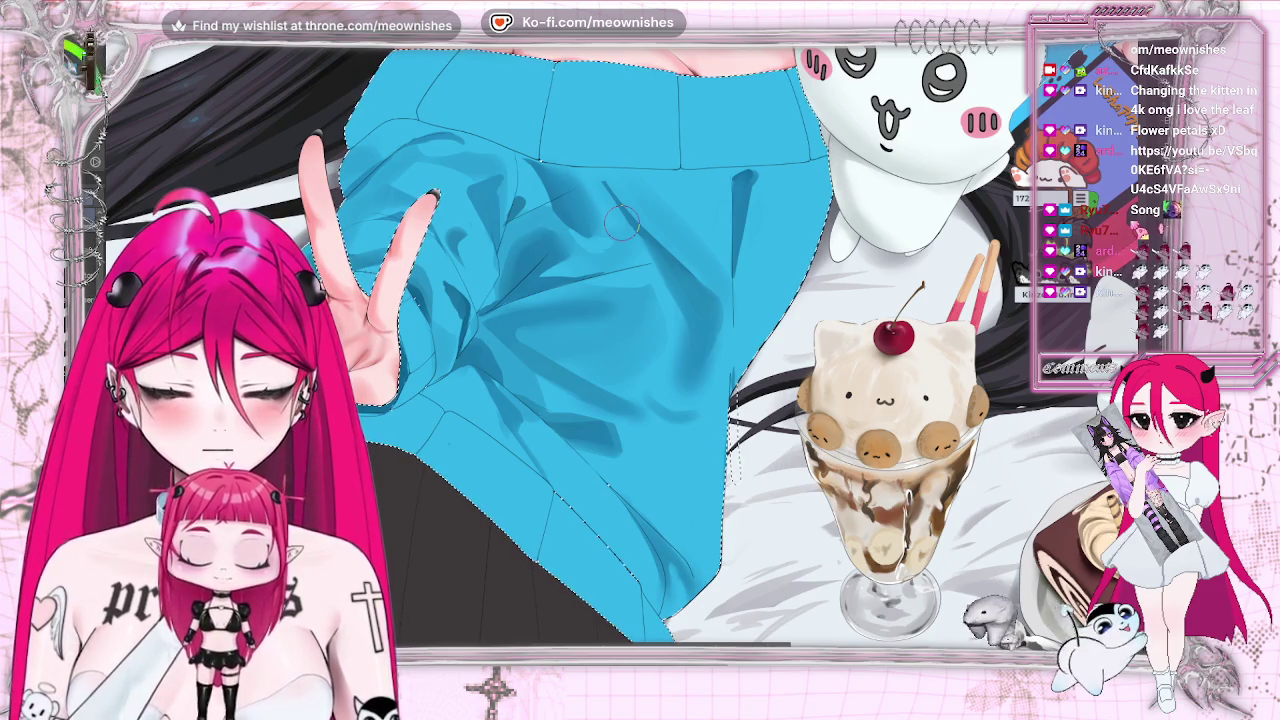
scroll(593, 238, "down", 1)
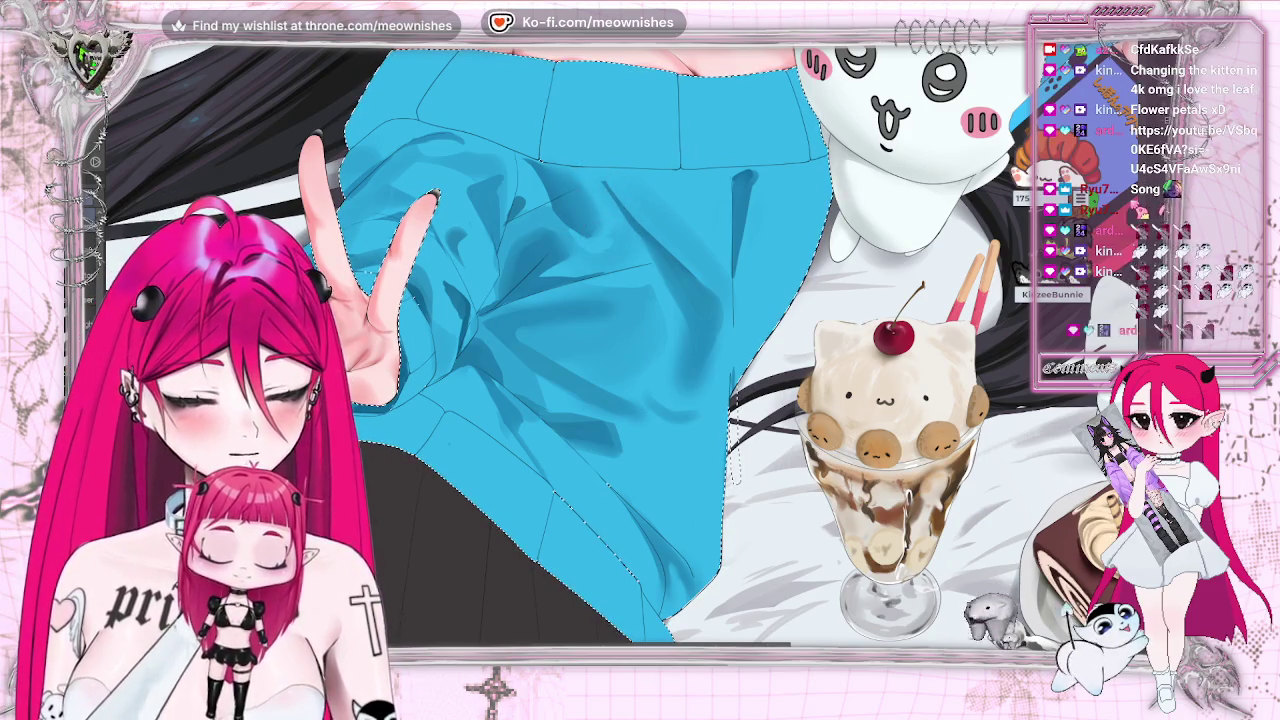
scroll(593, 238, "down", 3)
scroll(593, 238, "down", 2)
scroll(625, 360, "up", 4)
scroll(625, 360, "down", 2)
scroll(625, 360, "down", 3)
scroll(625, 360, "up", 2)
scroll(606, 362, "down", 3)
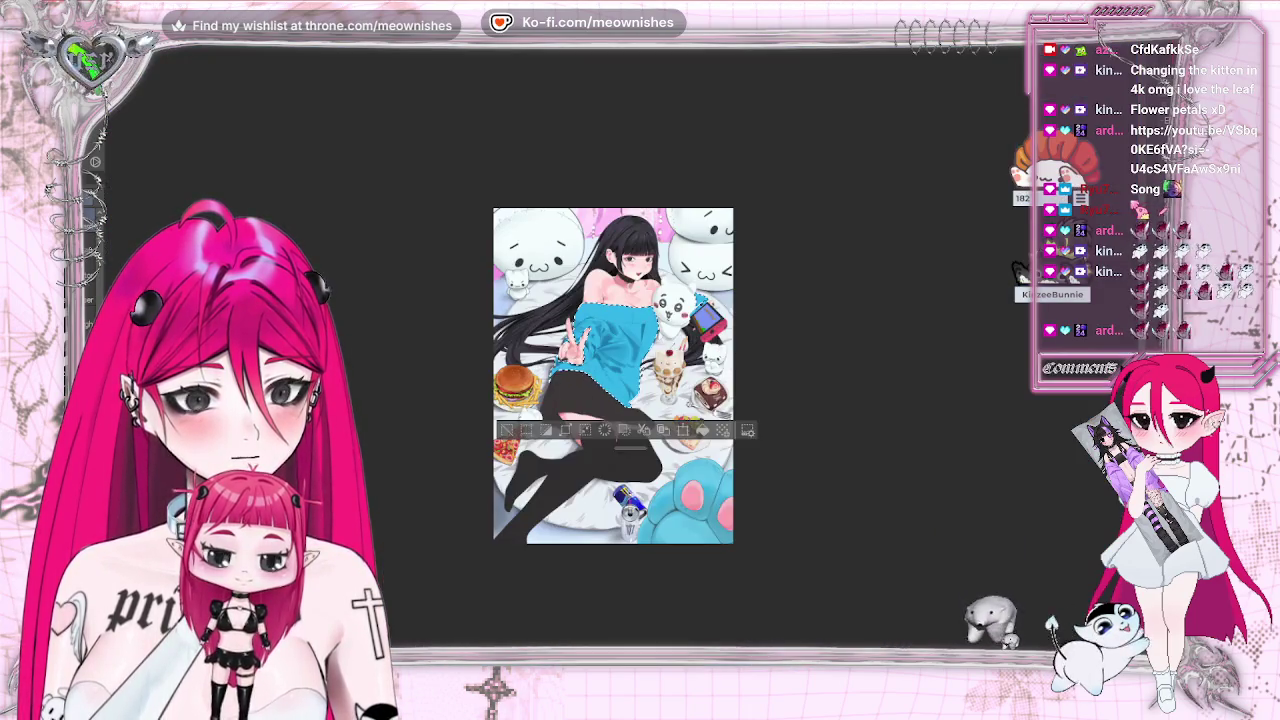
scroll(606, 362, "up", 2)
key("h")
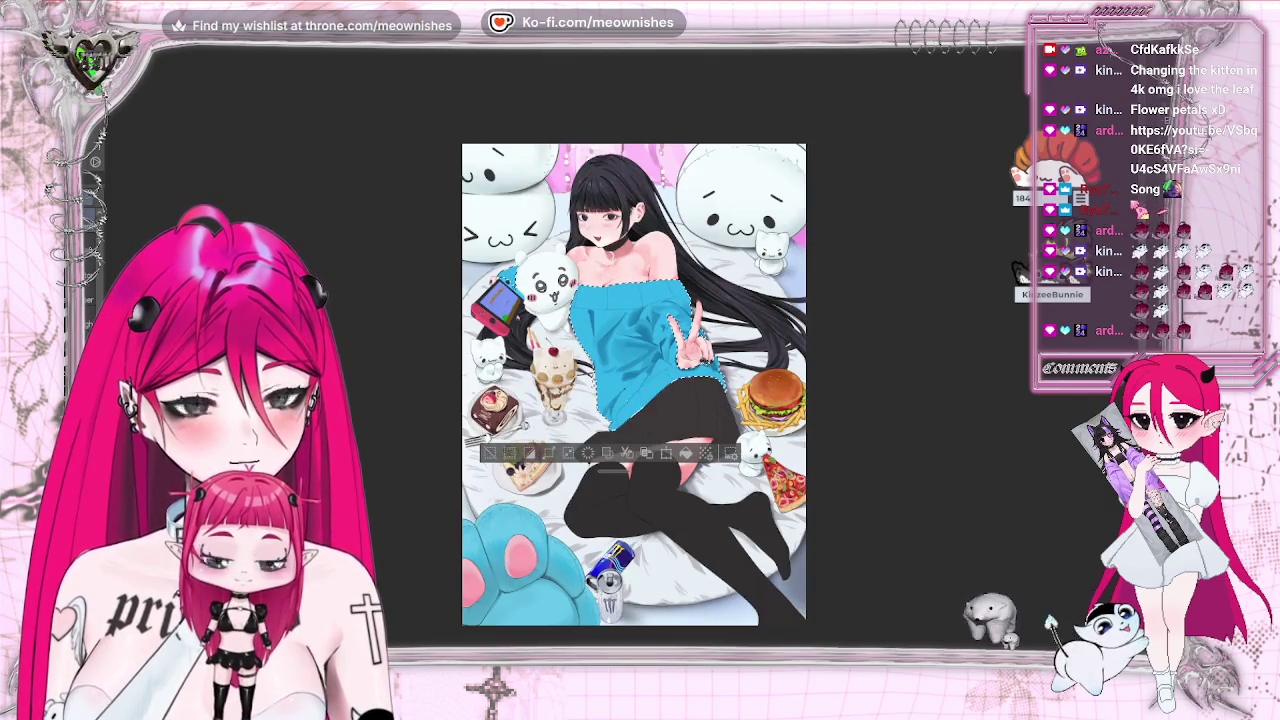
key("h")
scroll(610, 385, "down", 2)
scroll(610, 385, "up", 2)
scroll(610, 385, "up", 2)
scroll(610, 385, "up", 2)
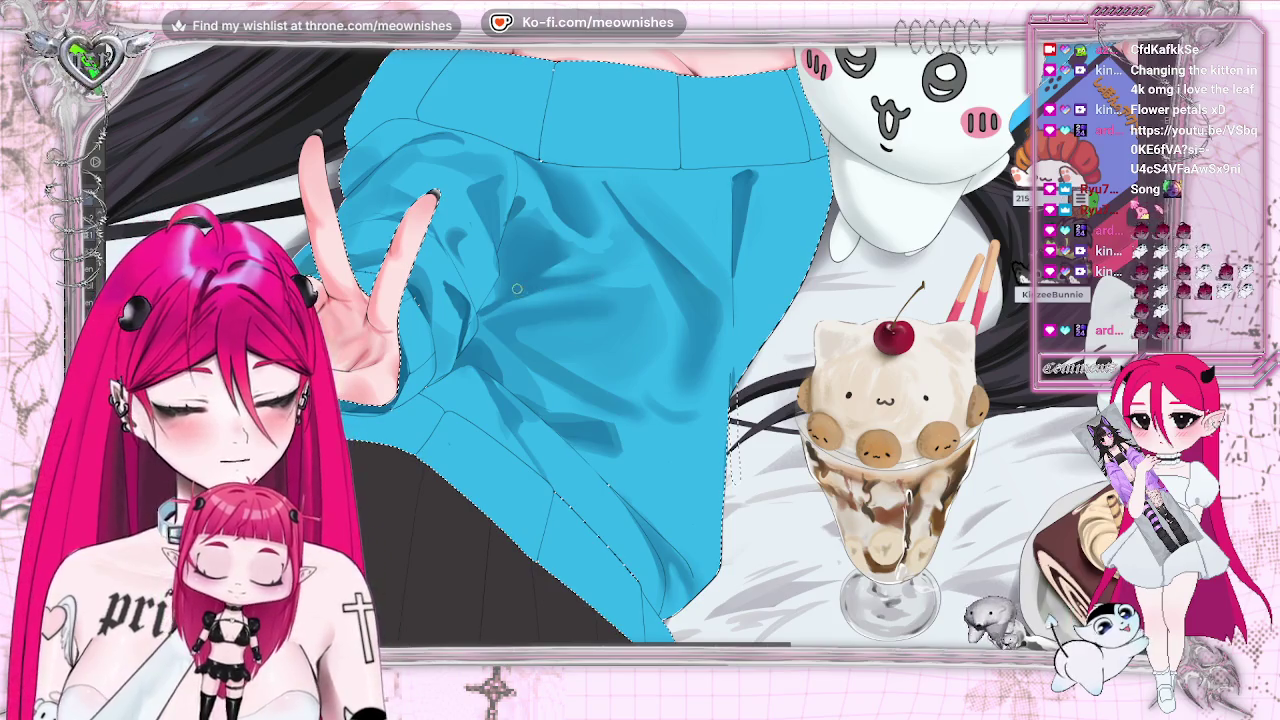
key("ctrl+0")
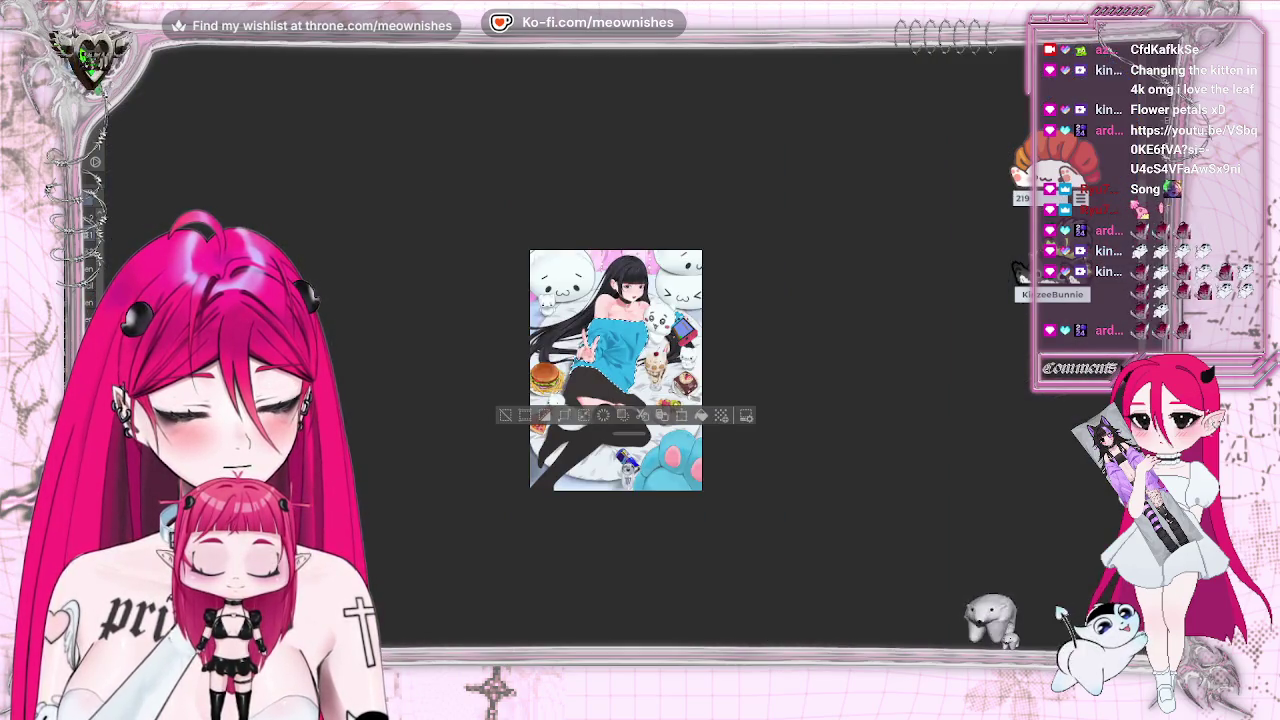
key("ctrl+1")
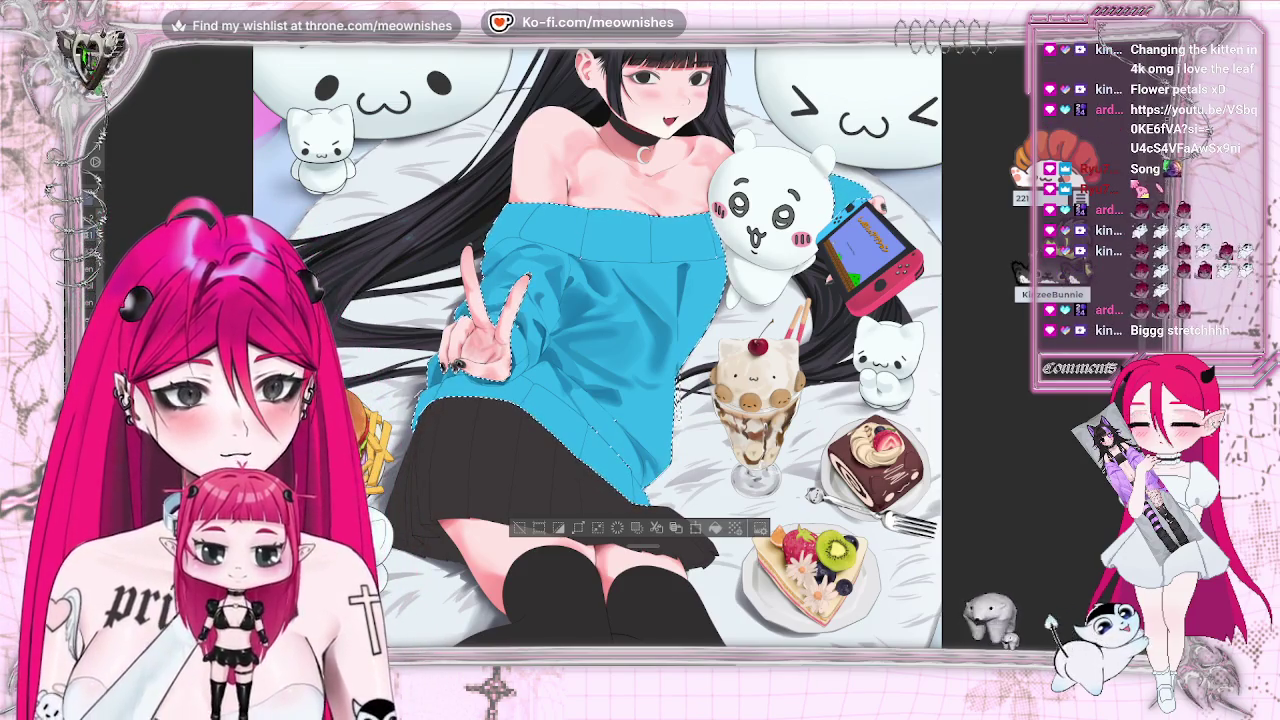
key("ctrl+plus")
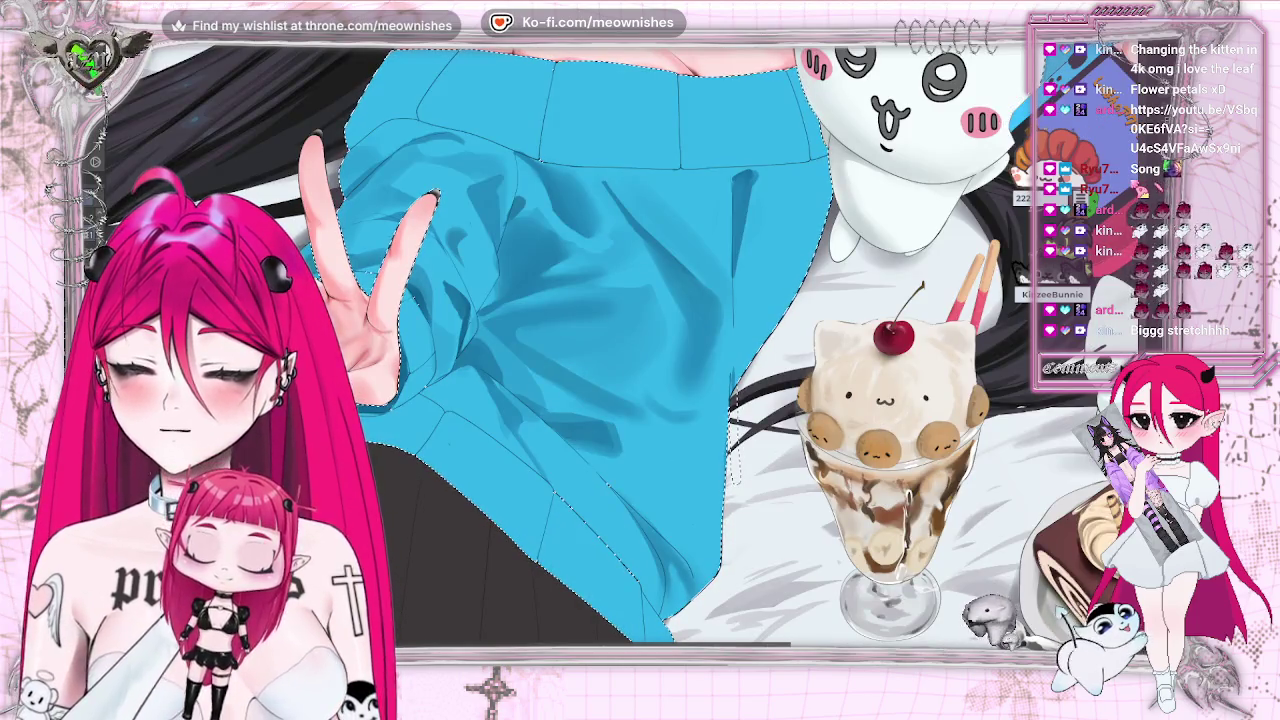
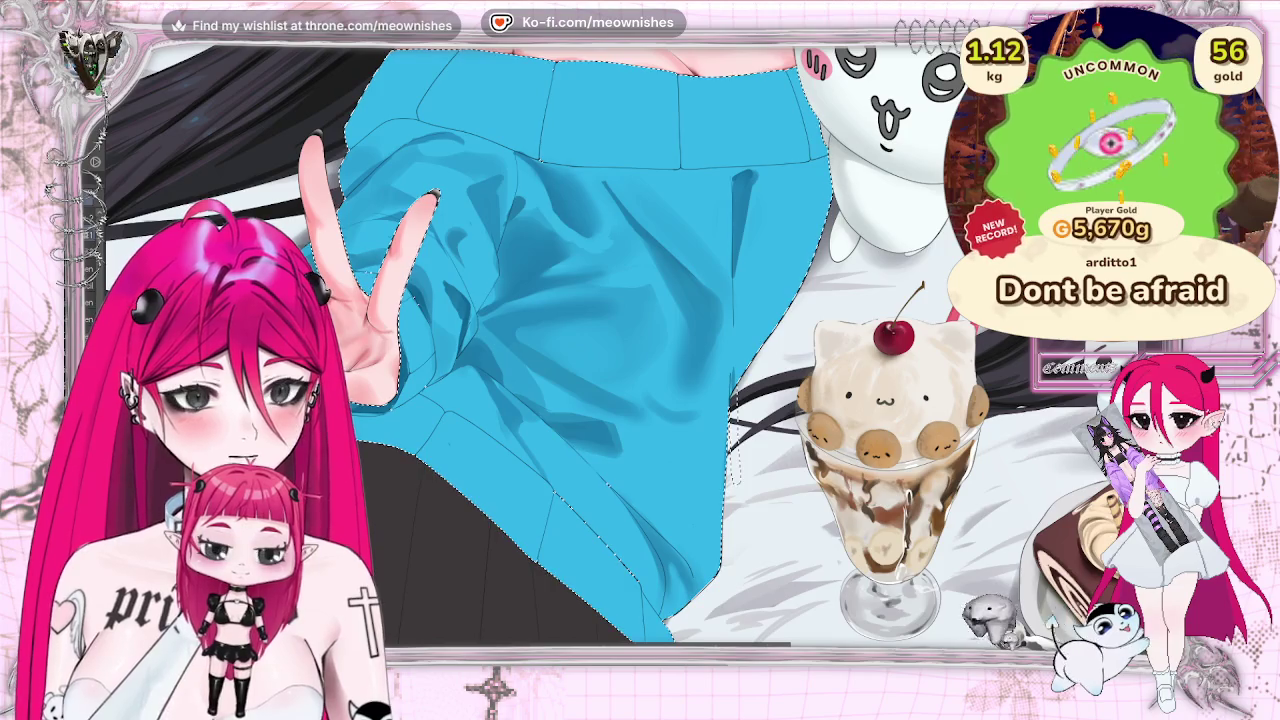
Alternate between the fitted full illustration and a close-up of the blue sweater to review its shading.
key("ctrl+0")
key("ctrl+minus")
key("ctrl+plus")
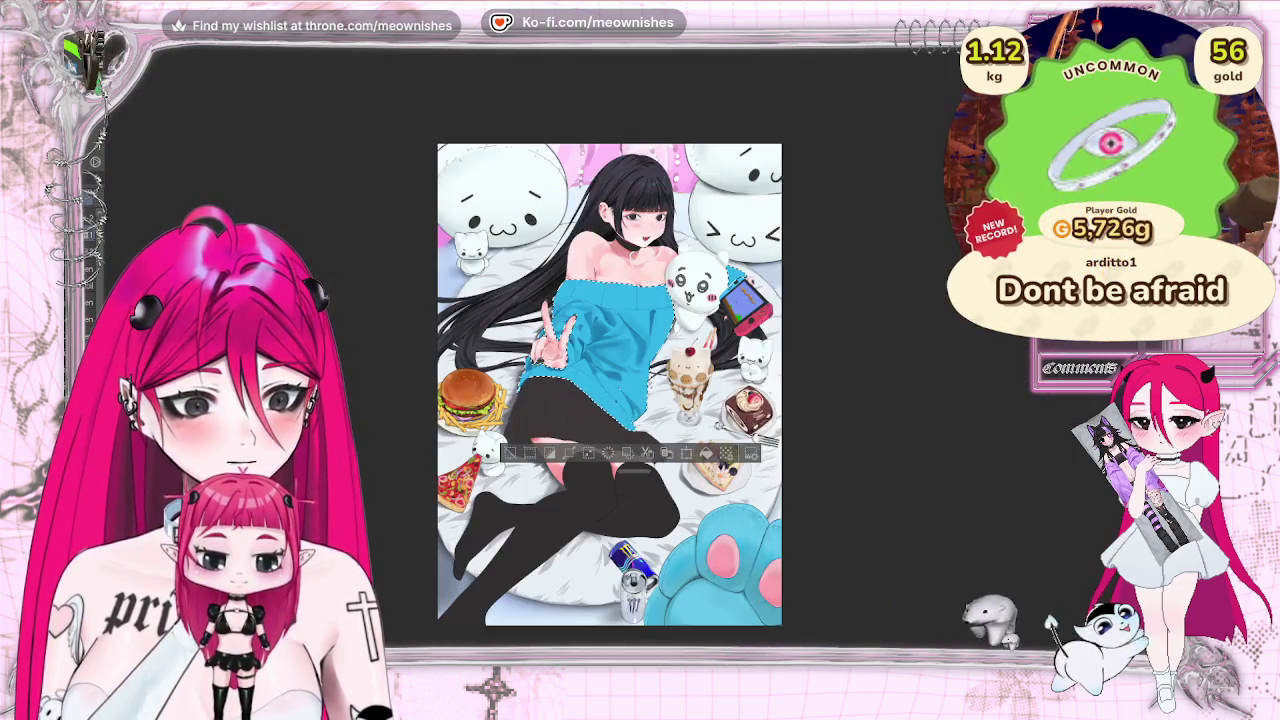
key("ctrl+plus")
key("ctrl+plus")
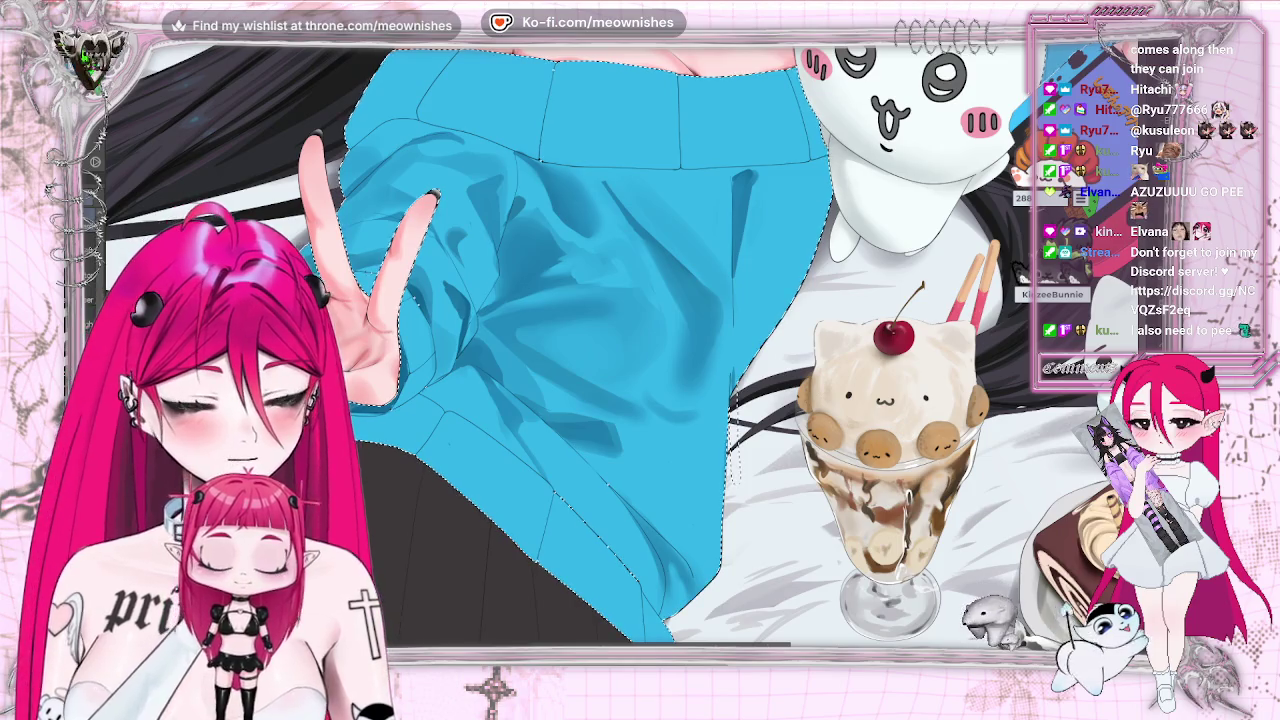
key("ctrl+0")
key("ctrl+minus")
key("ctrl+0")
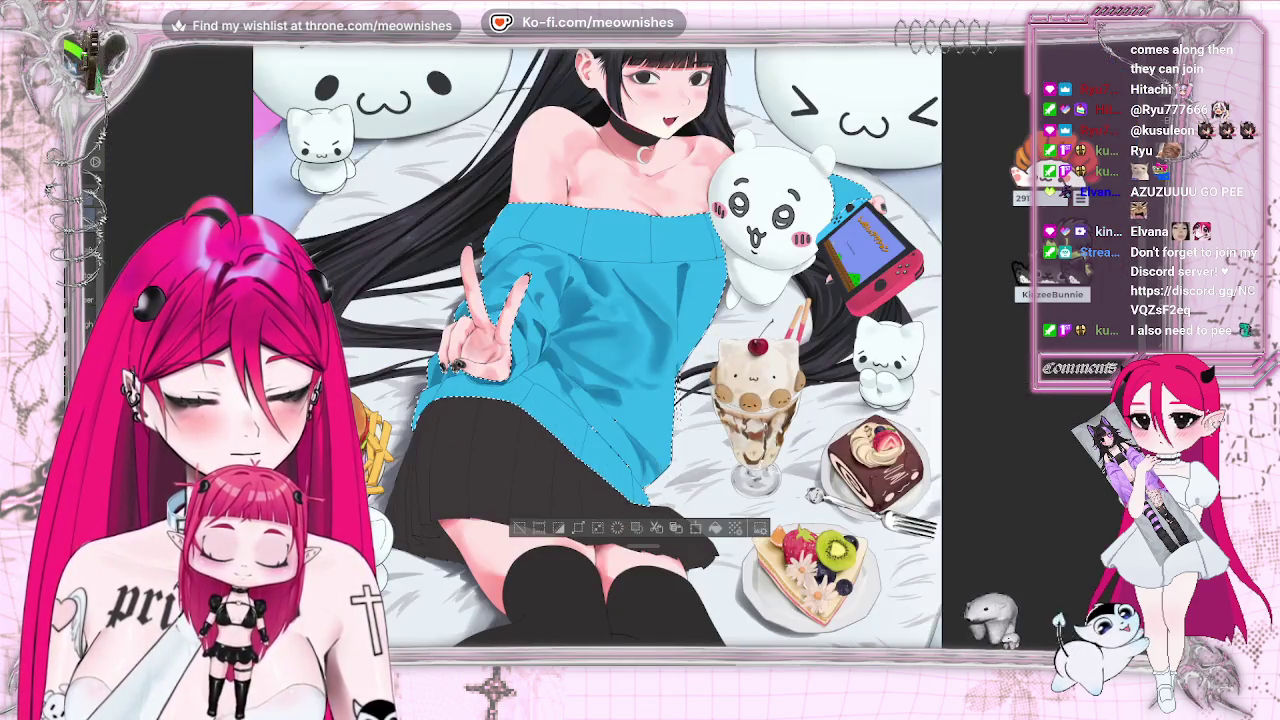
key("ctrl+alt+0")
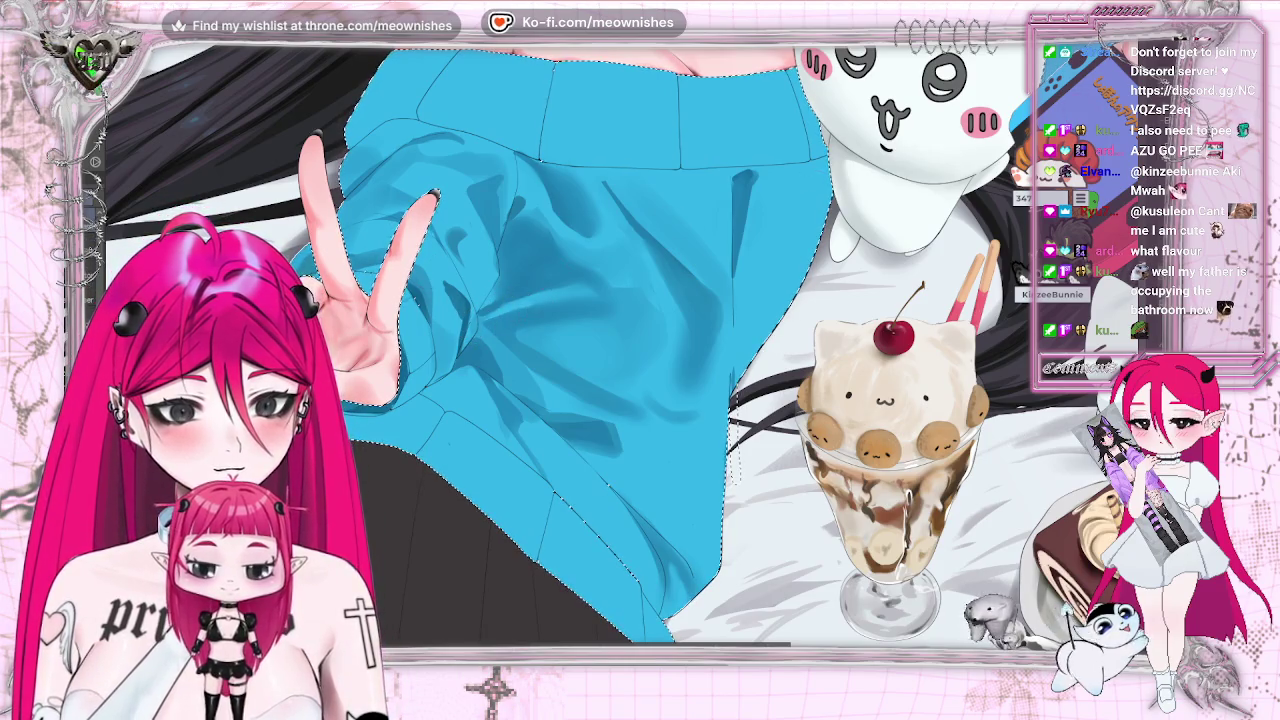
key("ctrl+0")
scroll(615, 357, "up", 5)
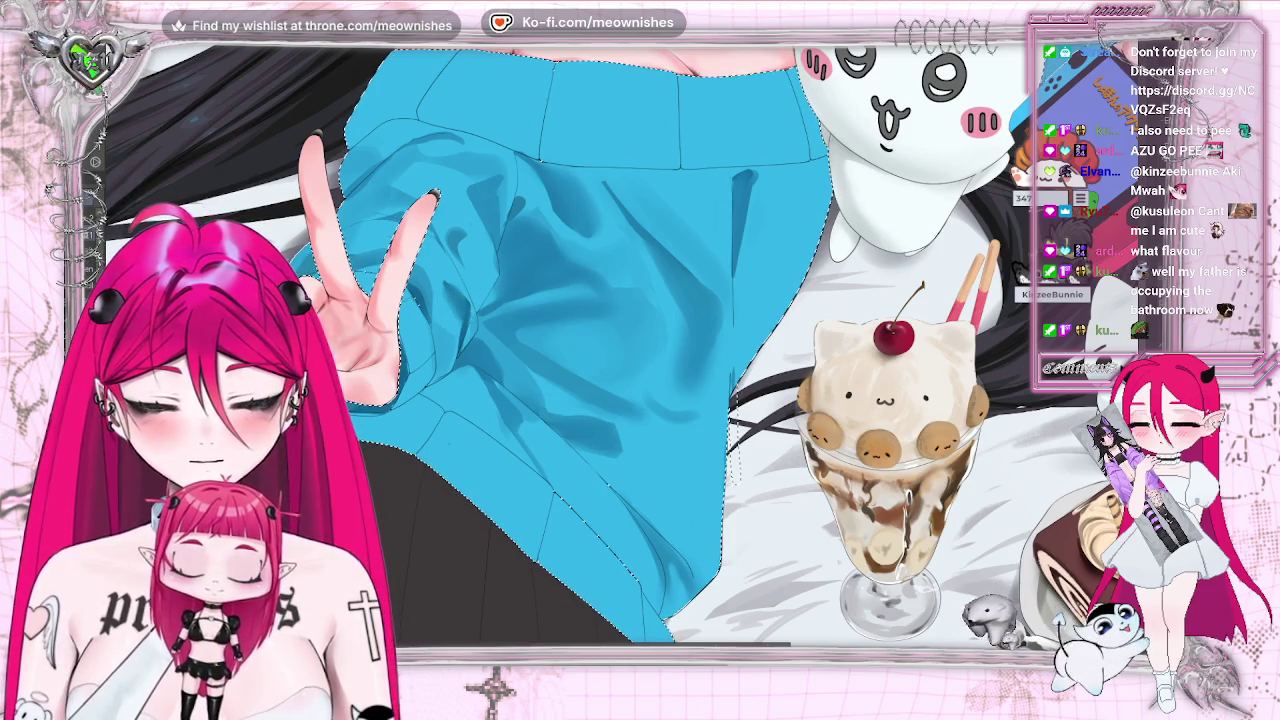
key("ctrl+0")
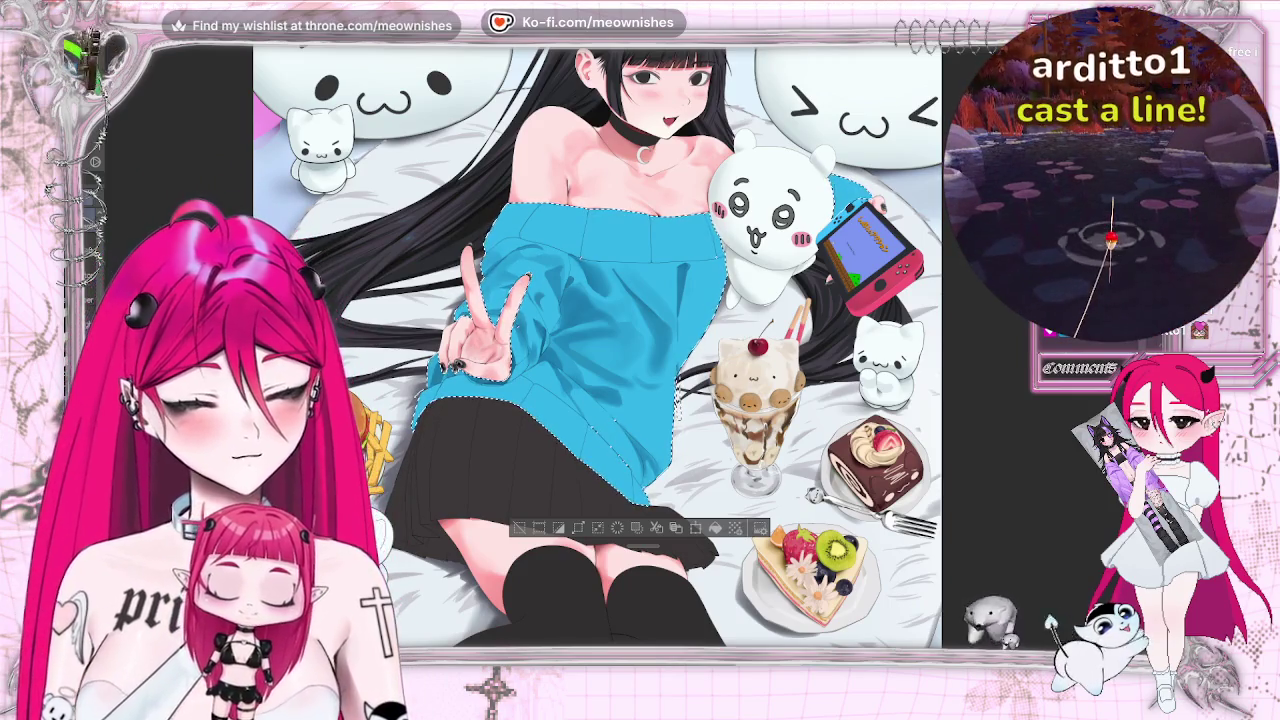
Clear the sweater selection, then restore it.
scroll(598, 347, "down", 2)
scroll(598, 347, "down", 2)
scroll(598, 347, "down", 2)
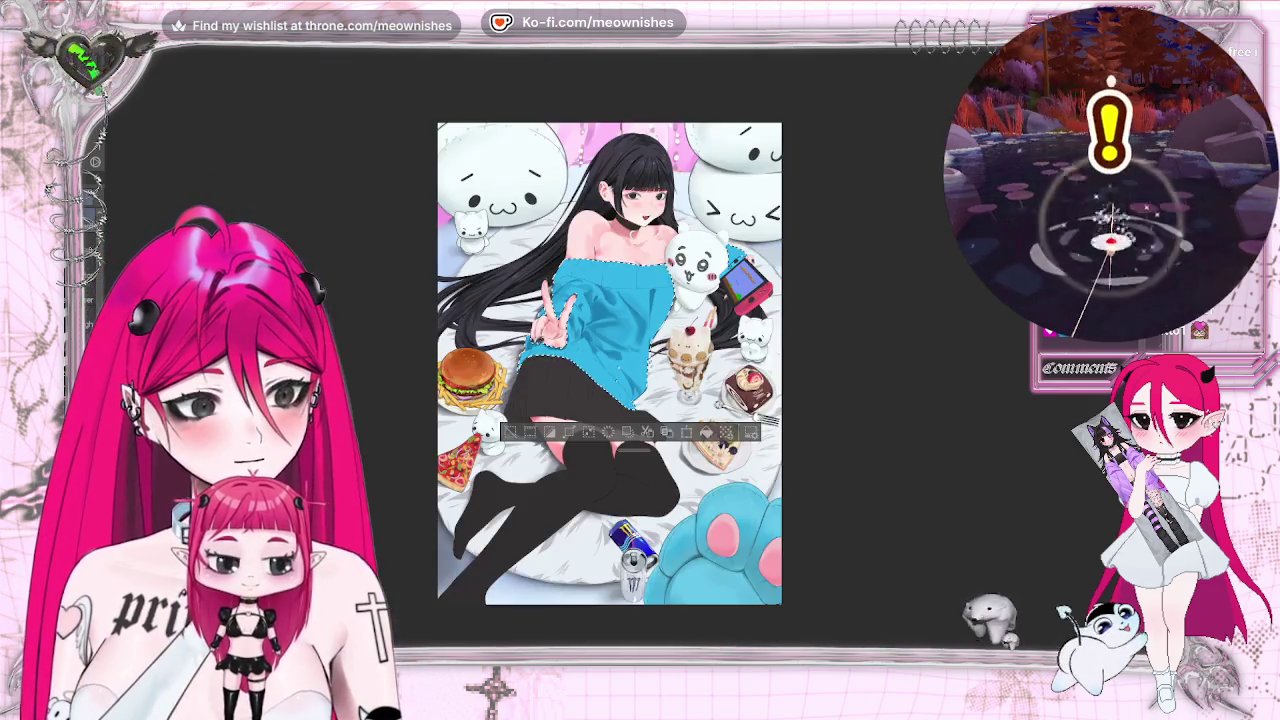
key("ctrl+d")
scroll(622, 356, "down", 2)
scroll(622, 356, "up", 2)
scroll(622, 356, "up", 2)
scroll(622, 356, "up", 1)
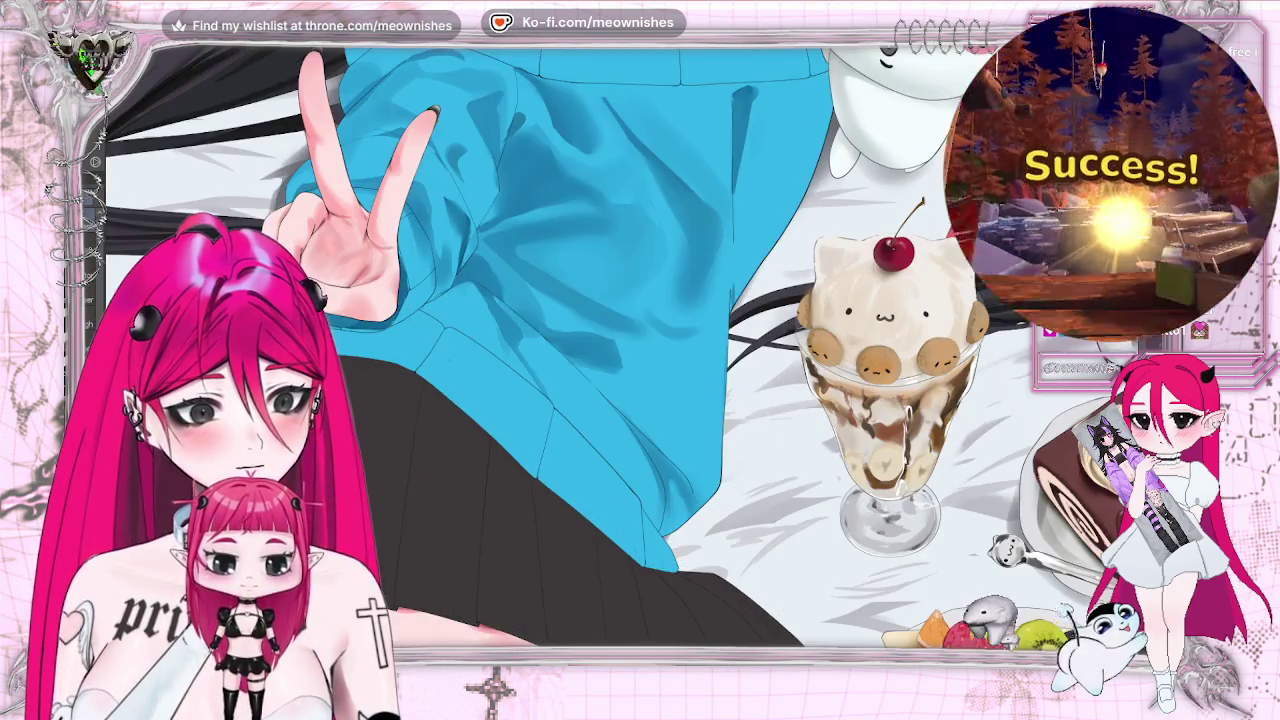
key("ctrl+shift+d")
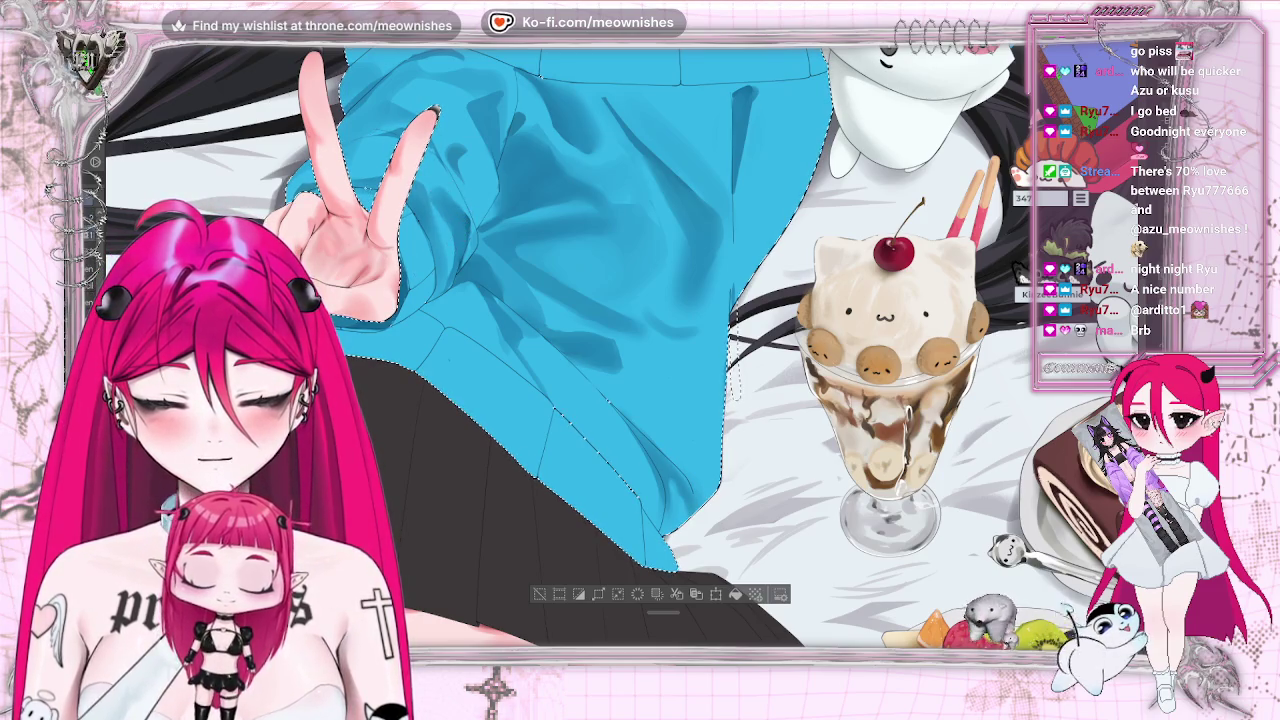
Mirror the canvas view horizontally to check the drawing.
scroll(597, 347, "down", 5)
scroll(597, 347, "up", 3)
scroll(619, 360, "up", 2)
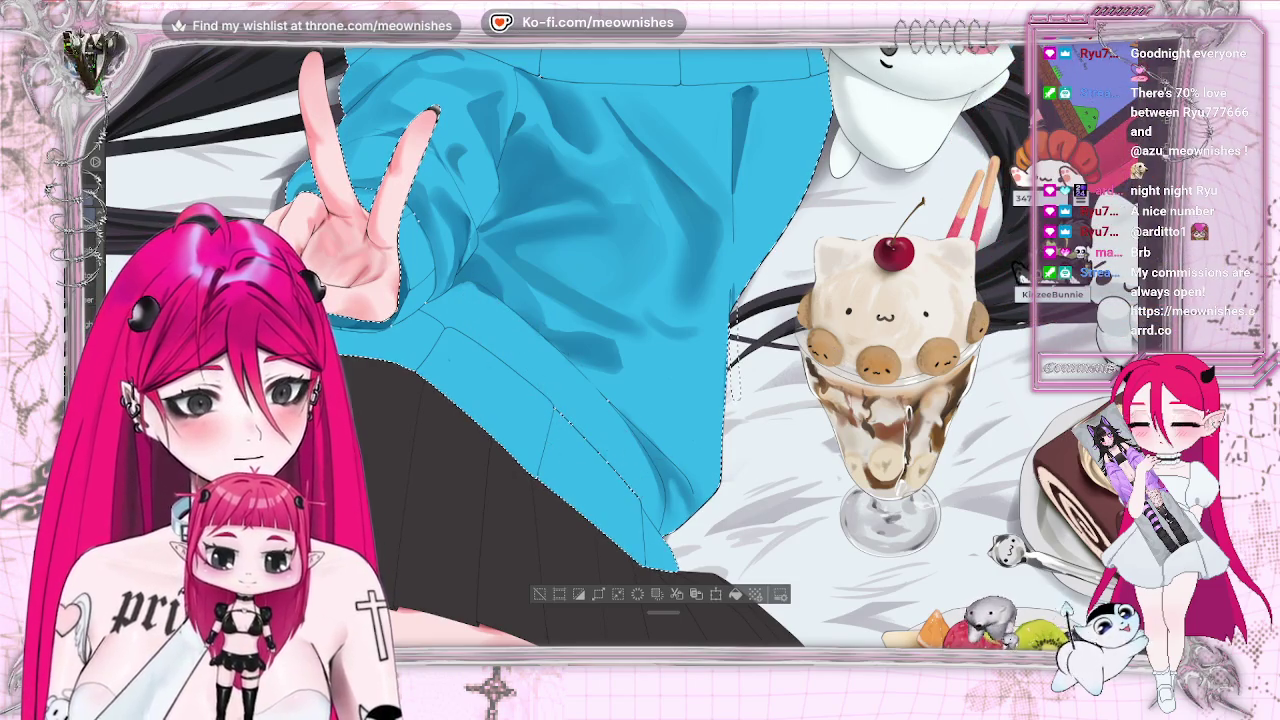
key("h")
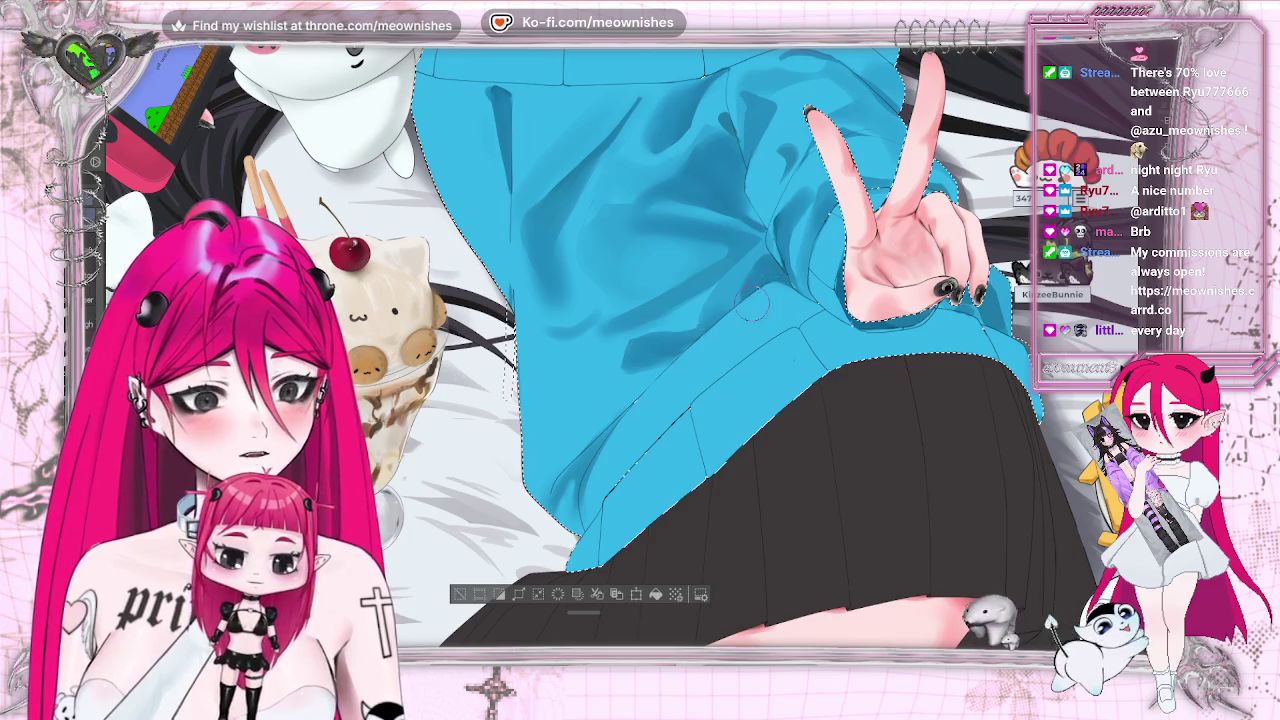
Flip the canvas view back so the peace-sign hand is on the left again.
key("h")
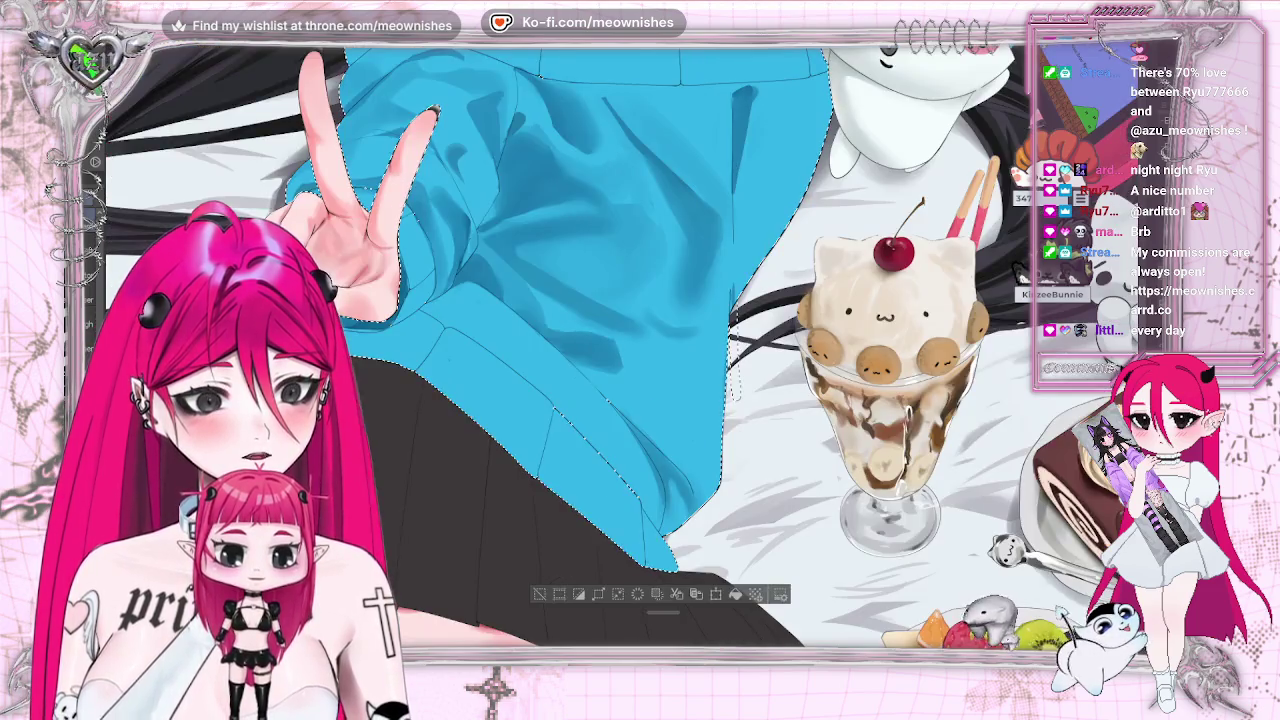
scroll(600, 360, "down", 3)
scroll(533, 363, "down", 2)
scroll(502, 272, "up", 2)
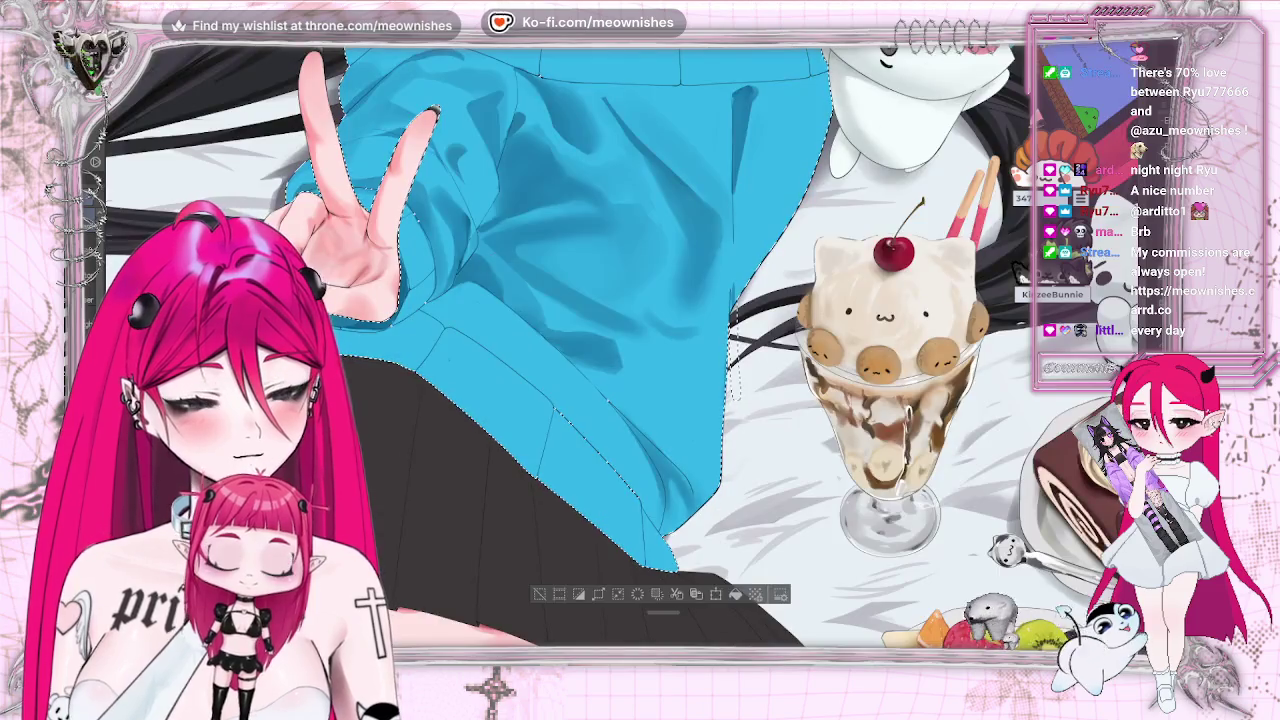
scroll(502, 272, "up", 2)
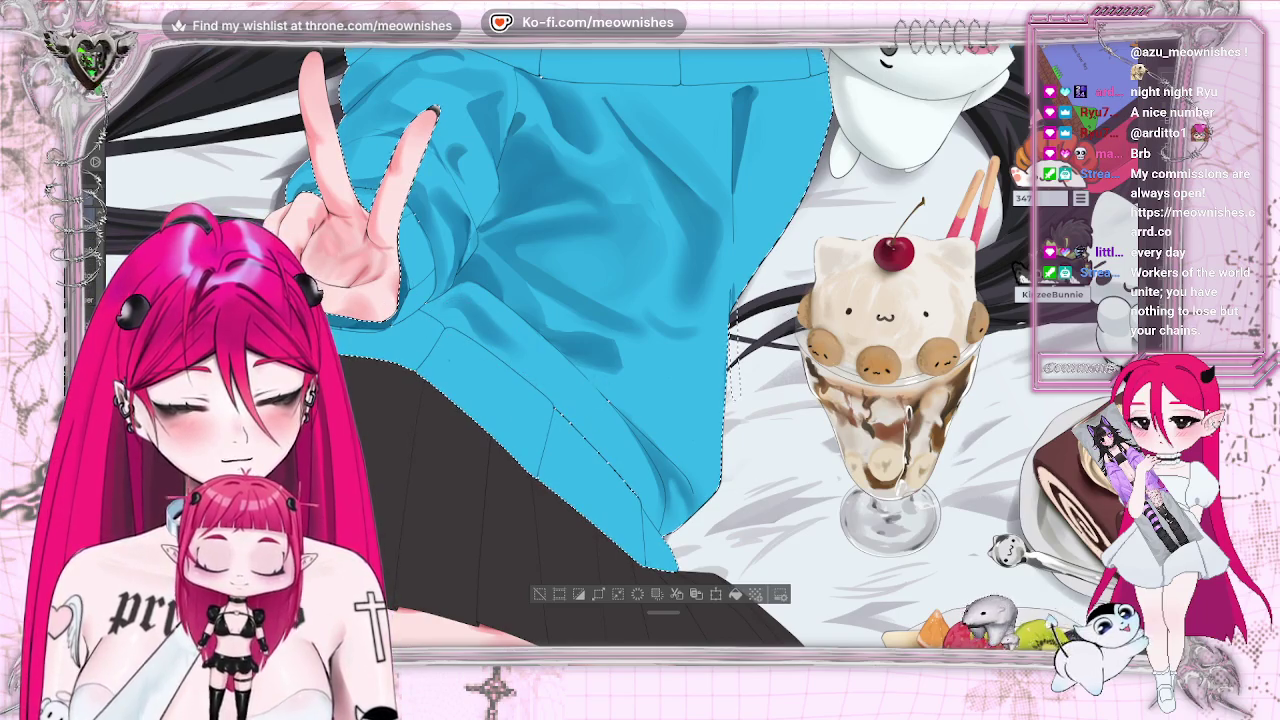
Fit the whole illustration to the window, then zoom in on the sweater and sundae.
key("ctrl+0")
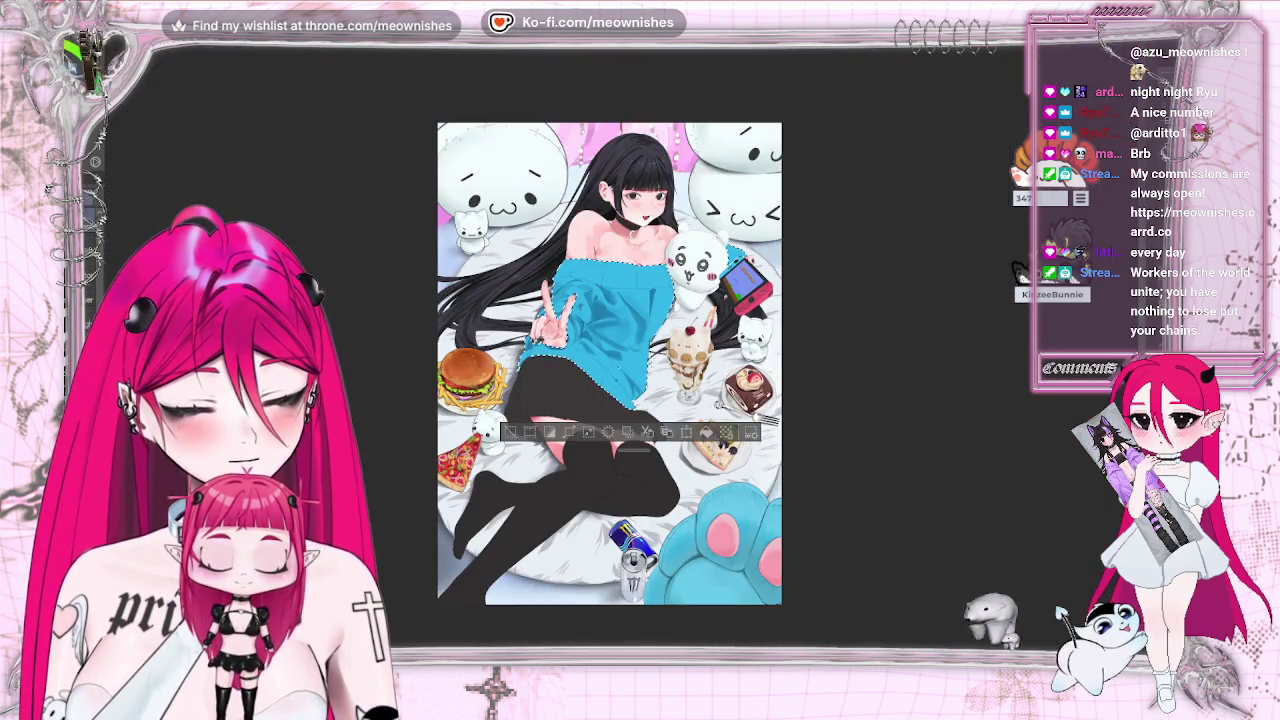
key("ctrl+minus")
key("ctrl+minus")
key("ctrl+0")
key("ctrl+plus")
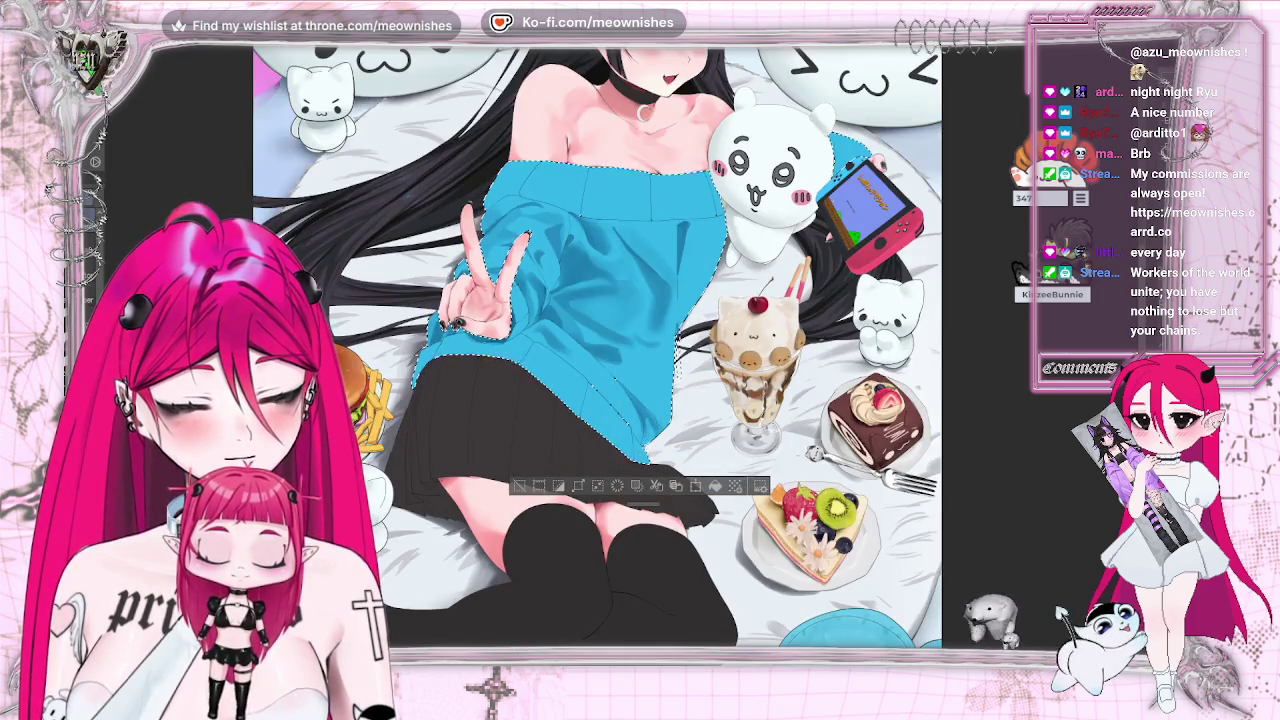
key("ctrl+plus")
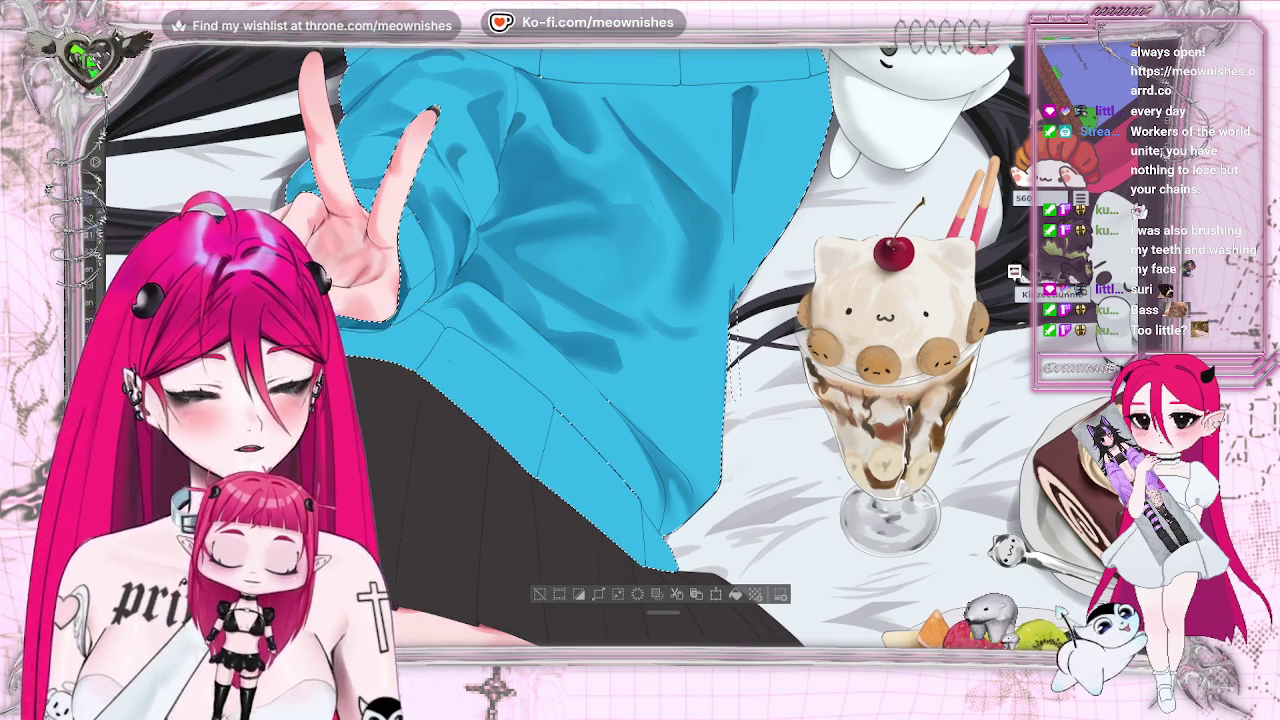
scroll(610, 345, "up", 3)
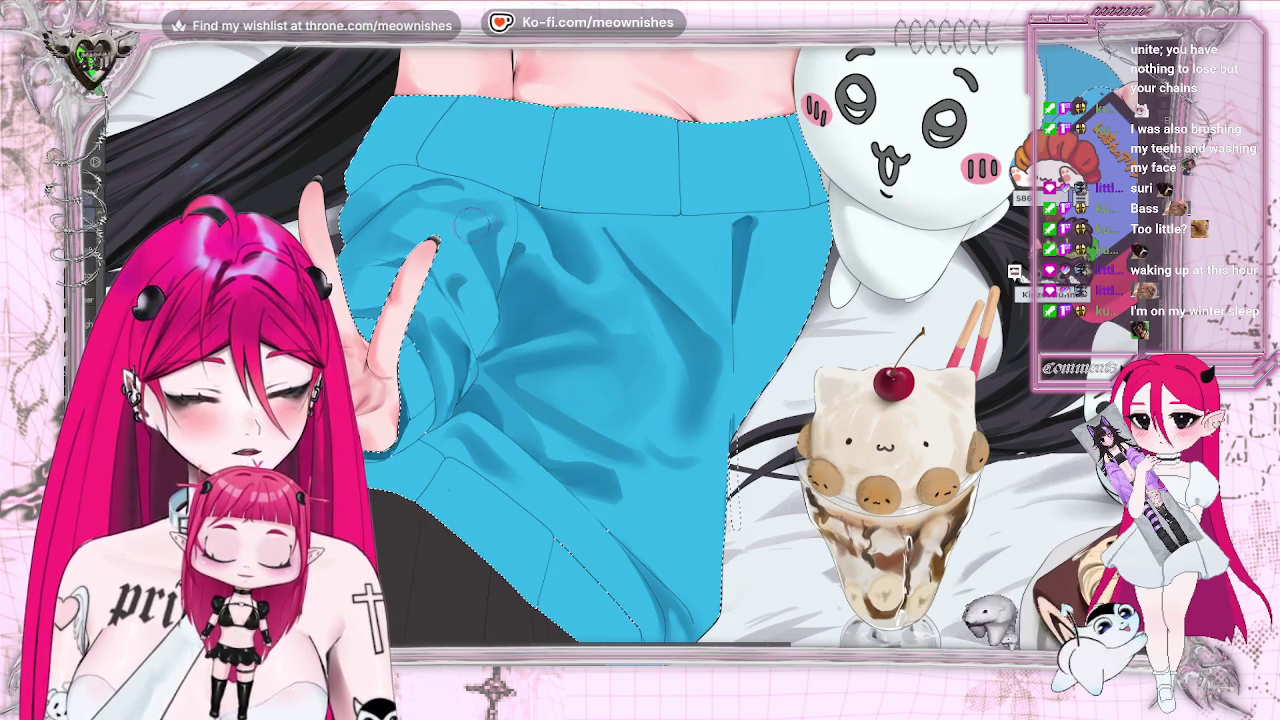
scroll(609, 395, "down", 3)
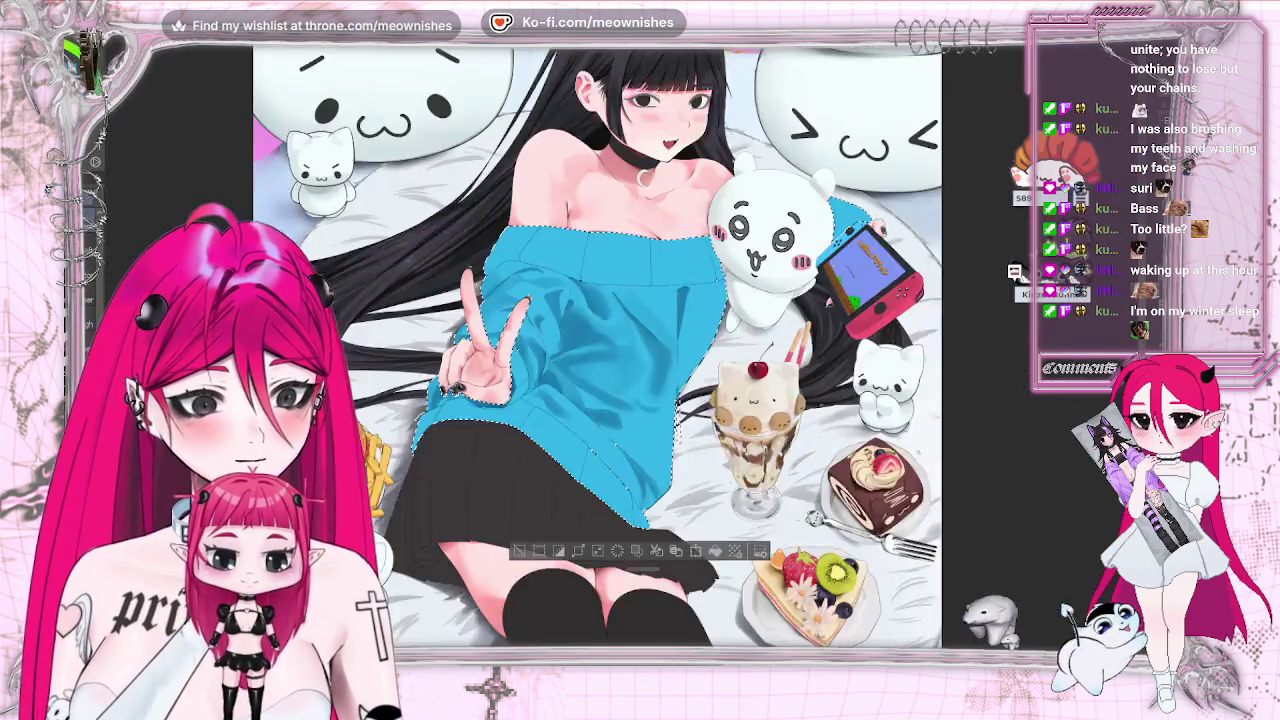
scroll(609, 395, "down", 2)
scroll(609, 395, "down", 3)
scroll(609, 395, "up", 3)
scroll(592, 353, "up", 5)
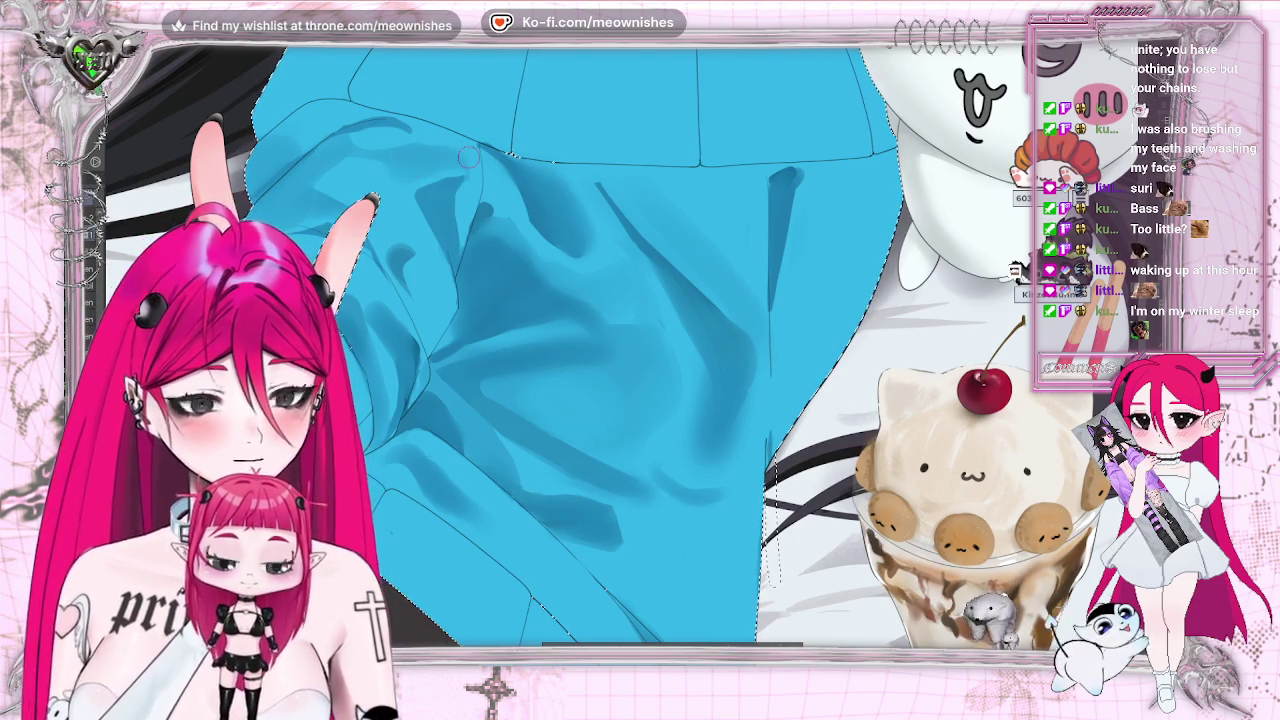
key("h")
key("h")
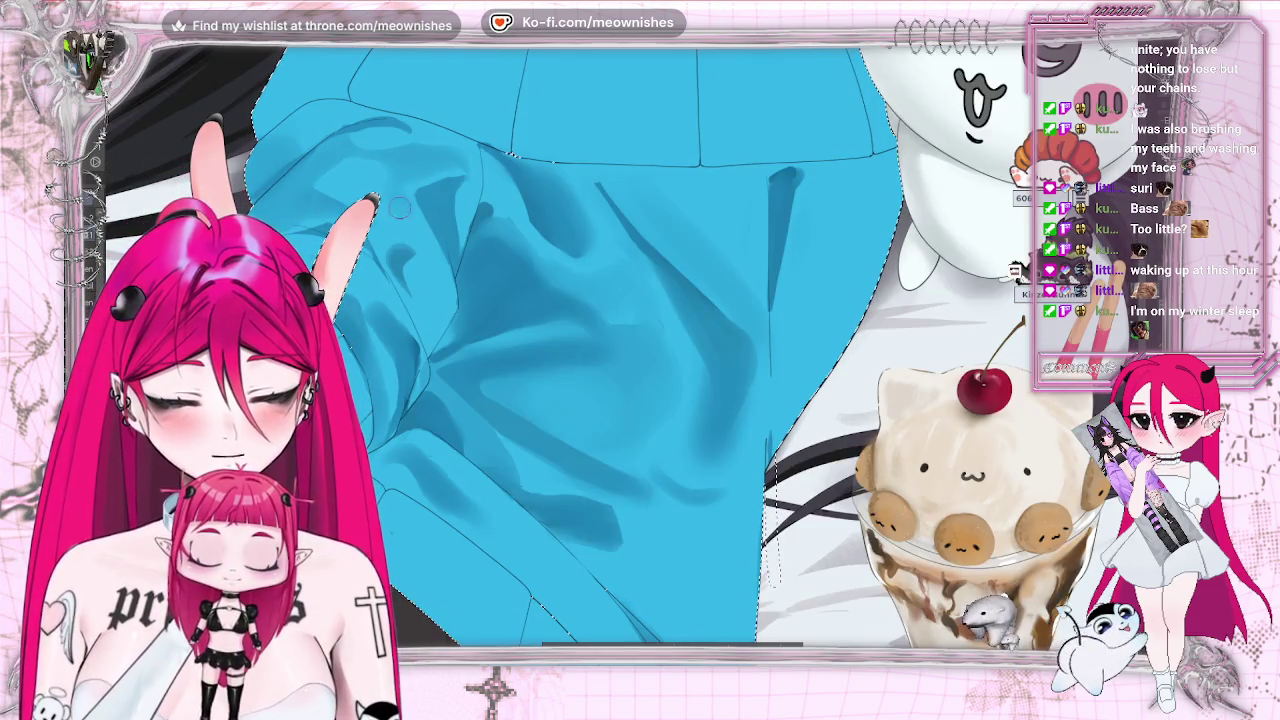
key("ctrl+0")
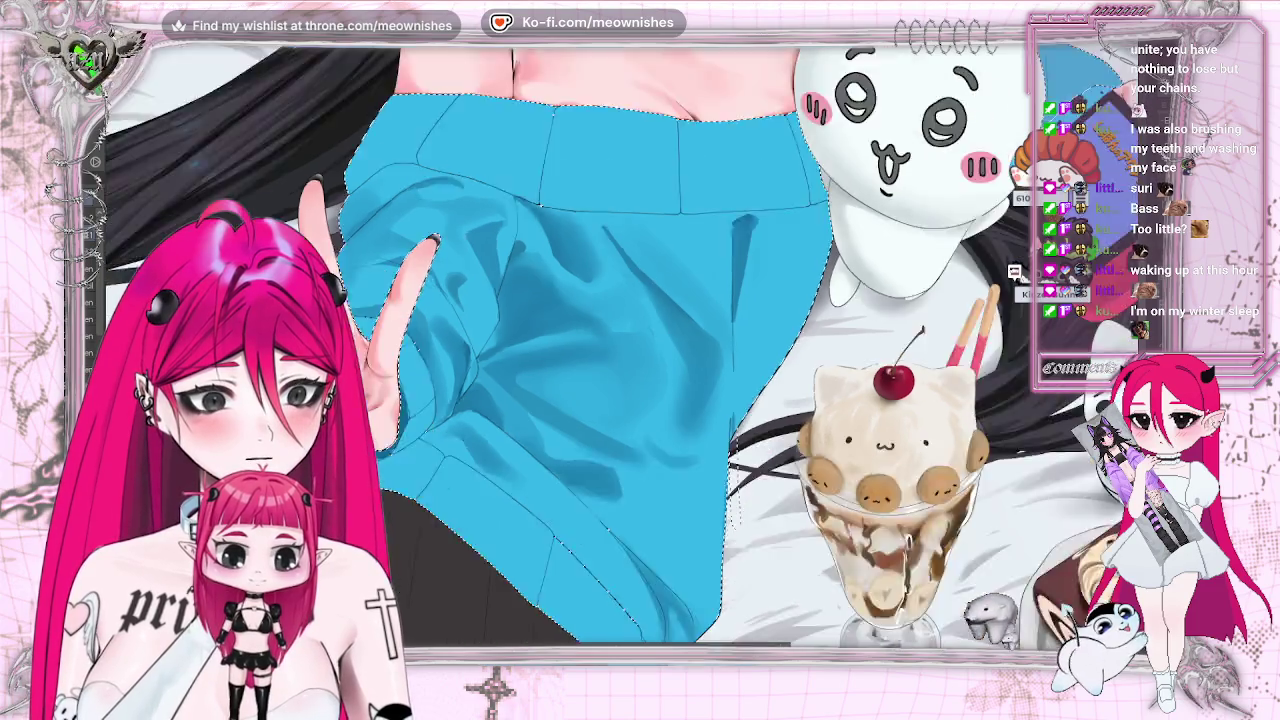
key("ctrl+alt+0")
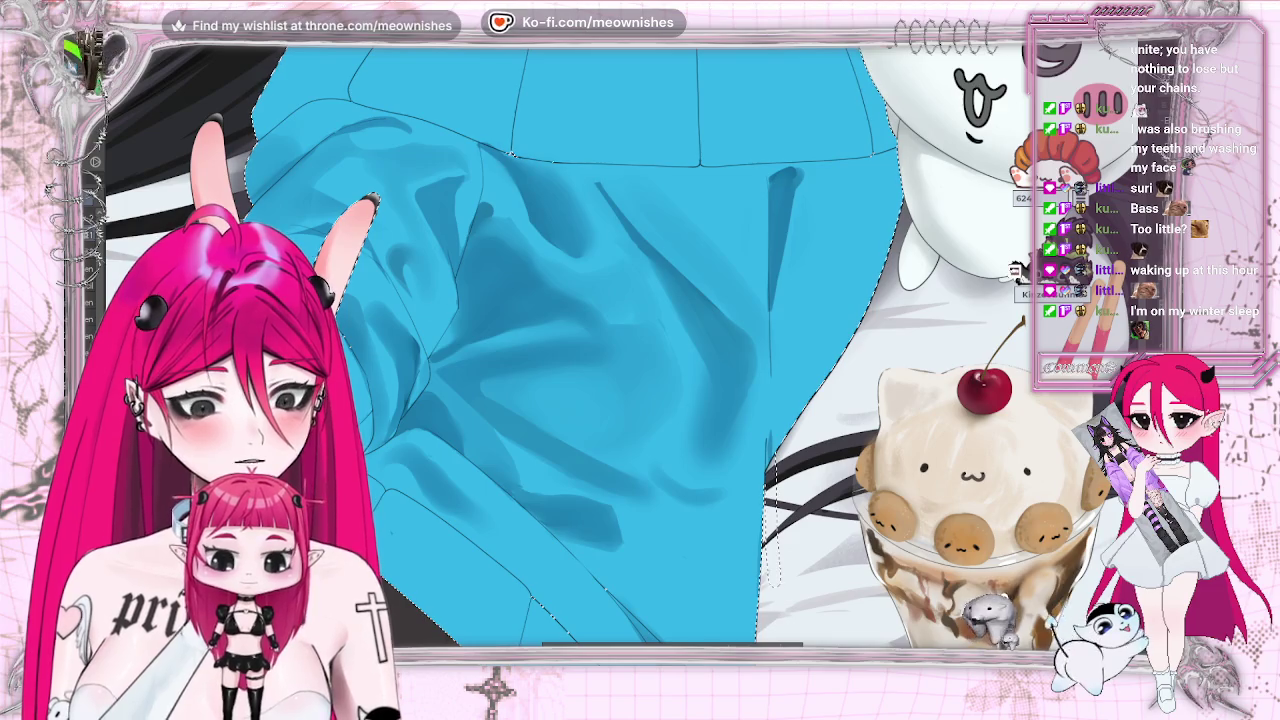
key("ctrl+0")
scroll(594, 413, "down", 2)
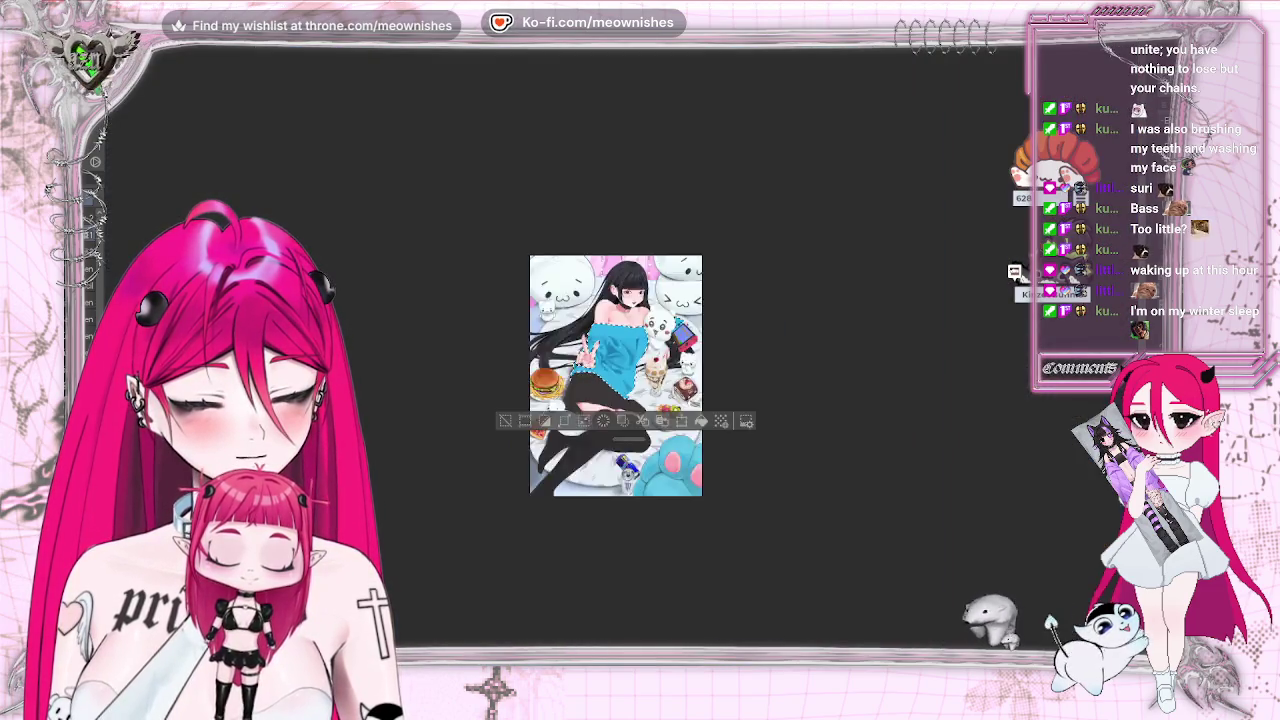
scroll(600, 390, "up", 4)
scroll(600, 390, "up", 2)
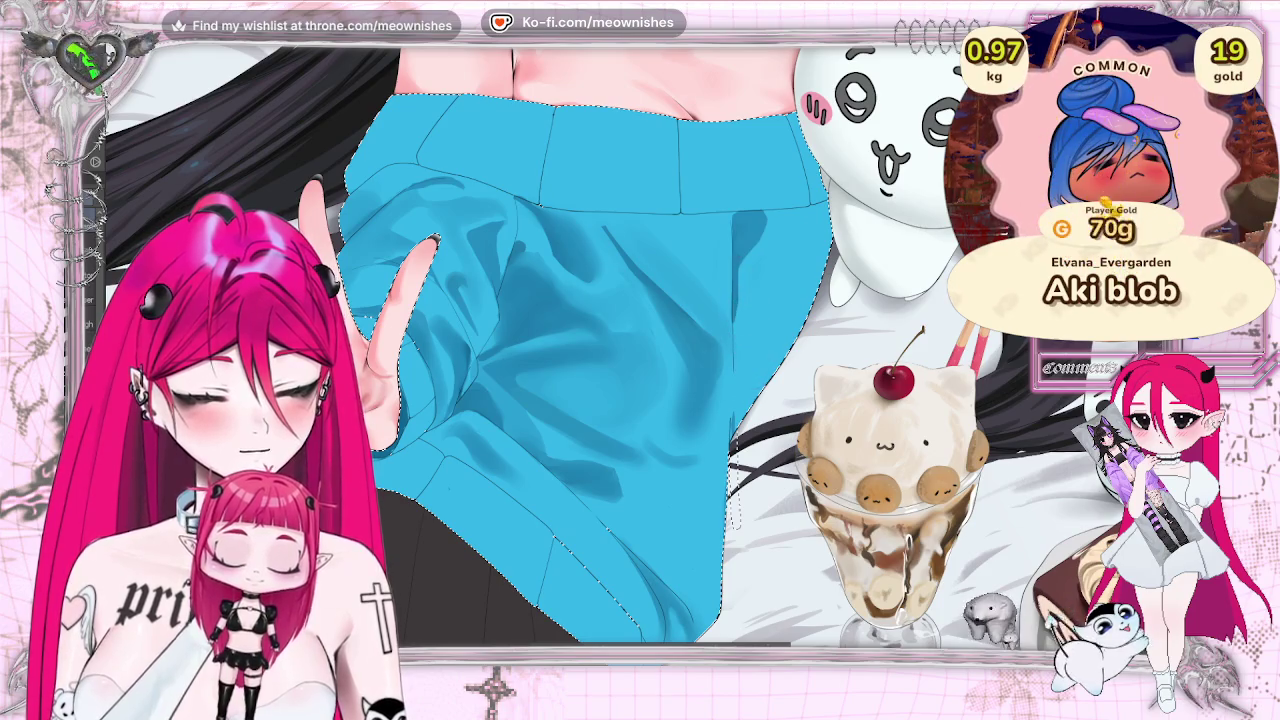
scroll(745, 325, "down", 5)
scroll(745, 325, "up", 2)
scroll(660, 361, "up", 3)
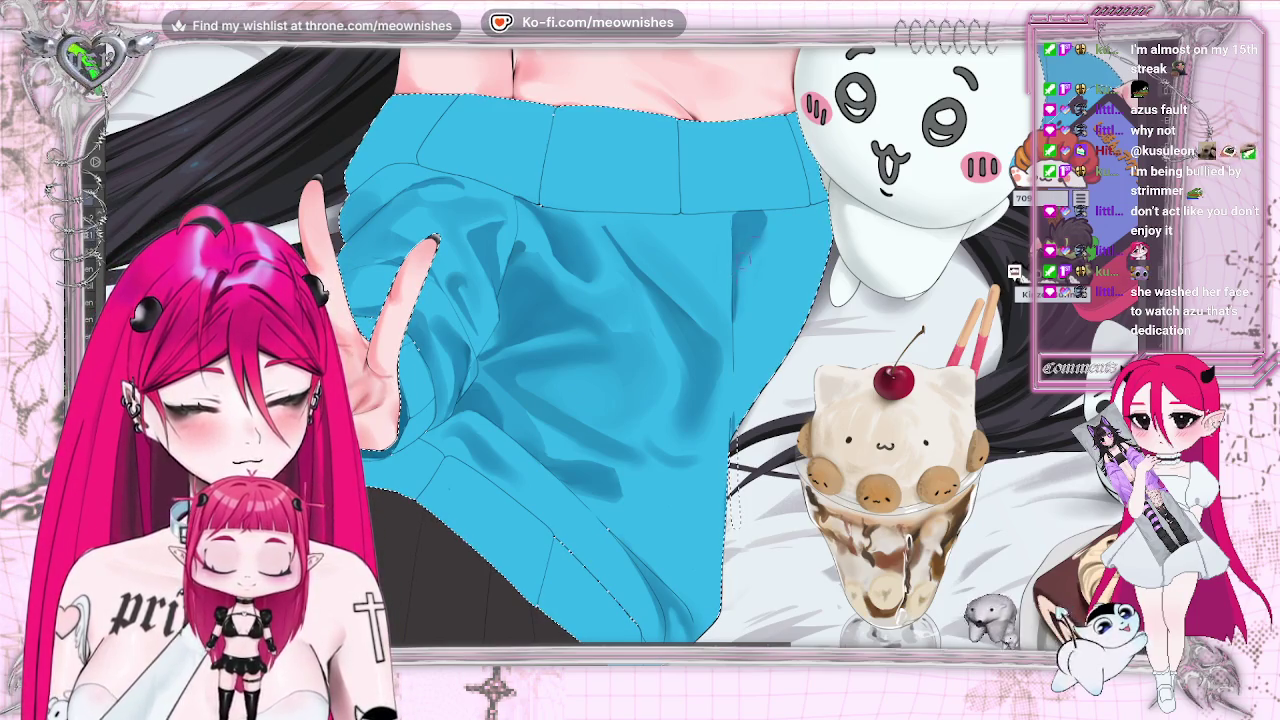
key("ctrl+0")
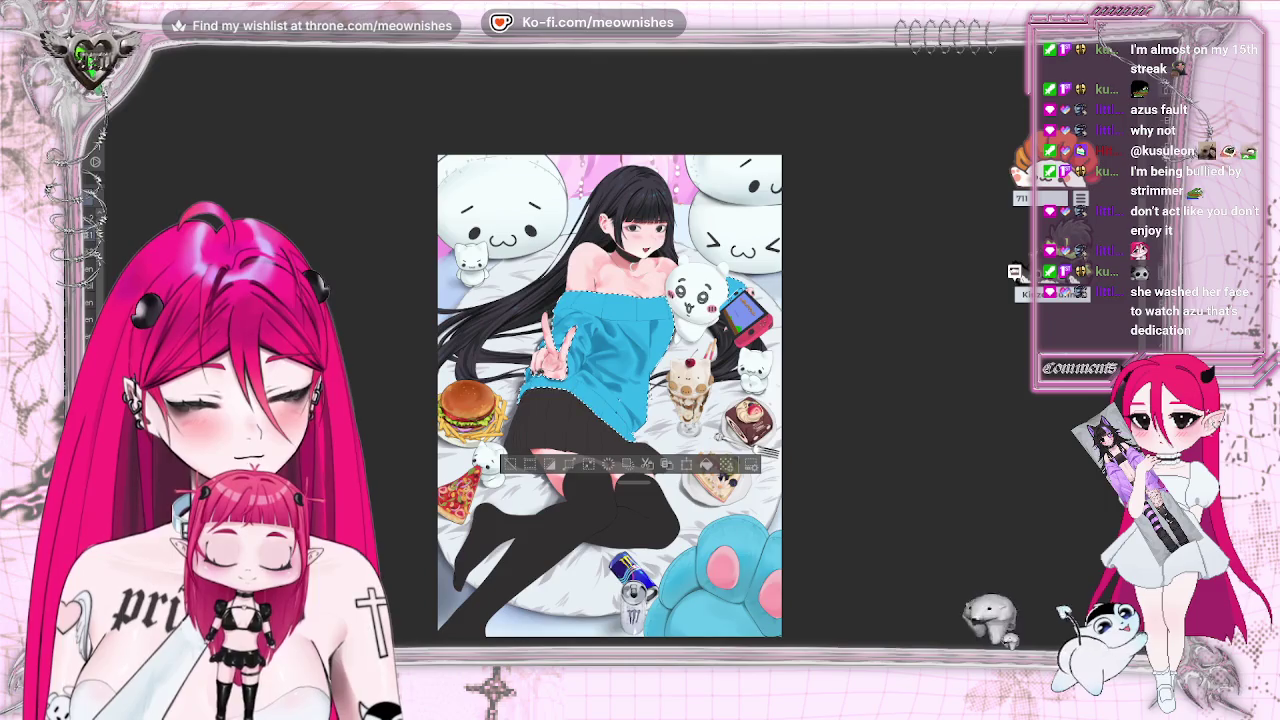
key("ctrl+equal")
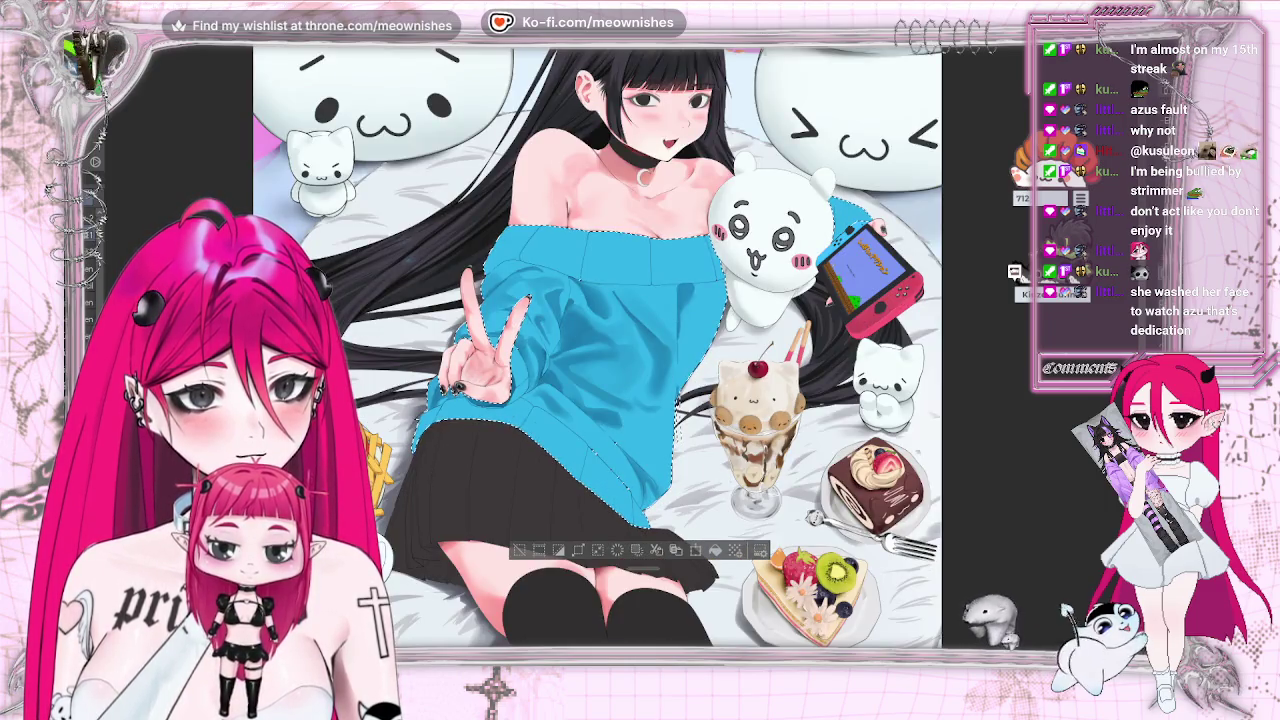
key("ctrl+equal")
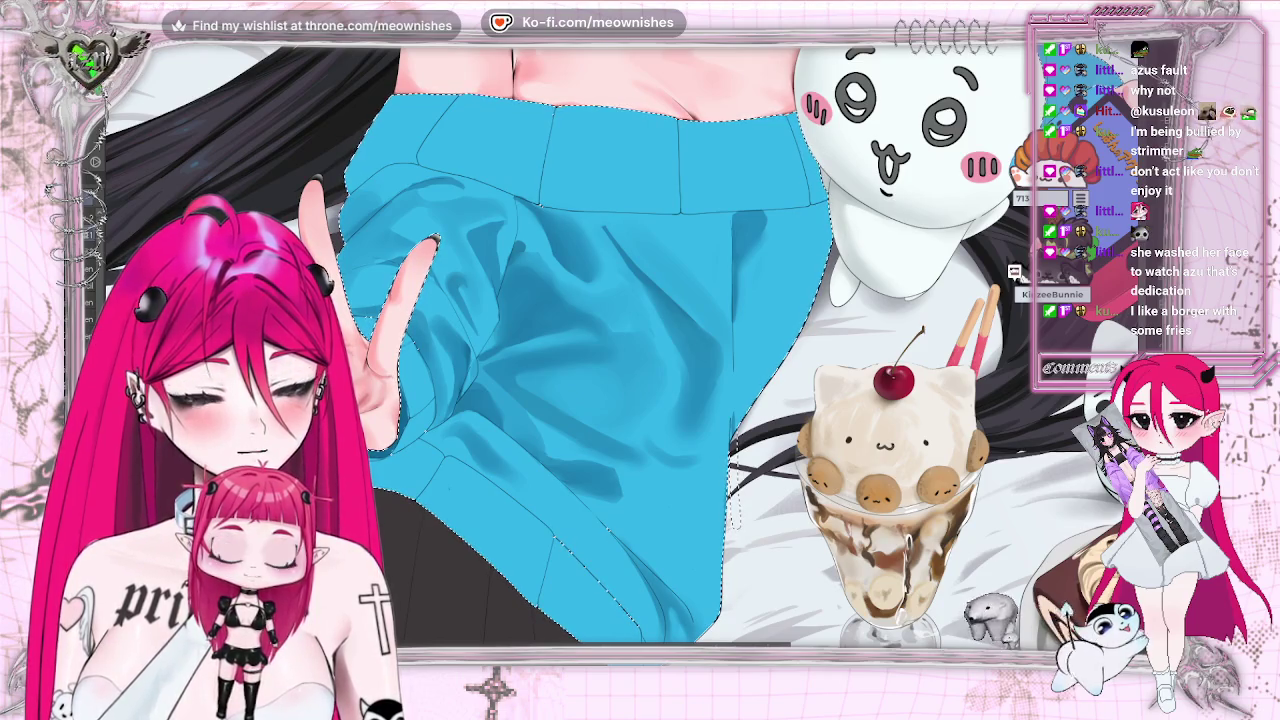
scroll(600, 350, "down", 2)
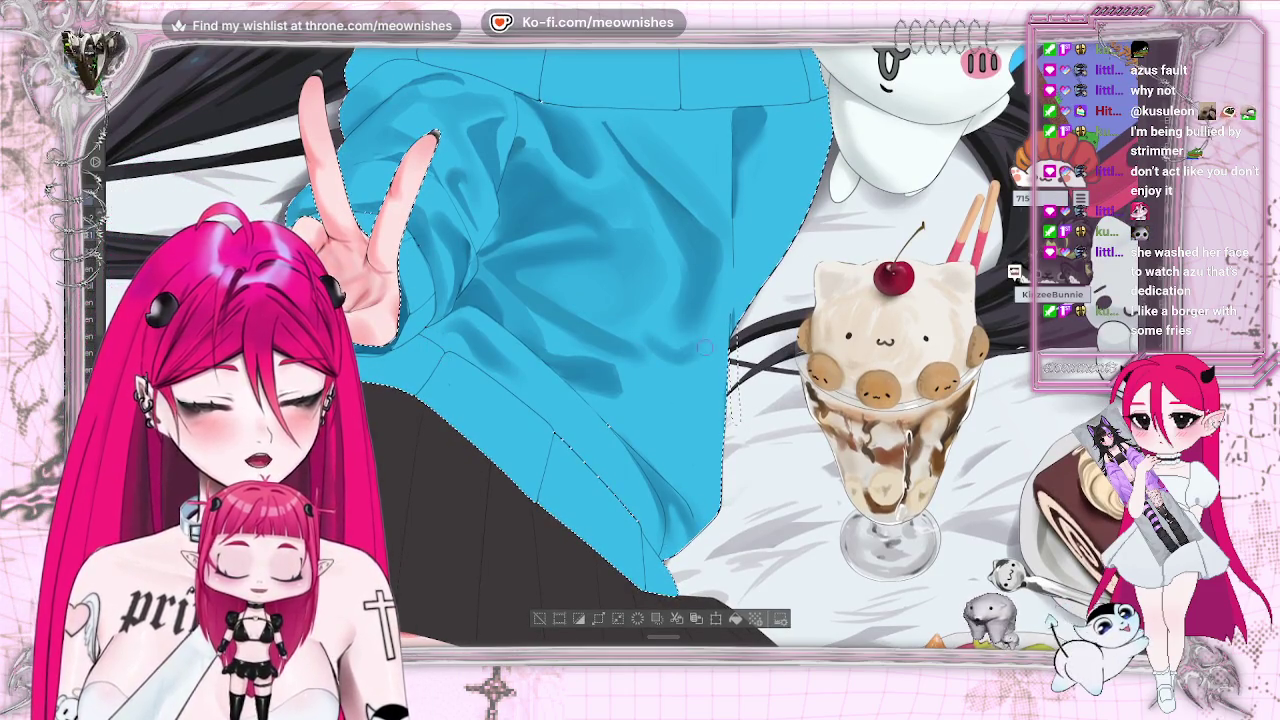
scroll(640, 350, "down", 5)
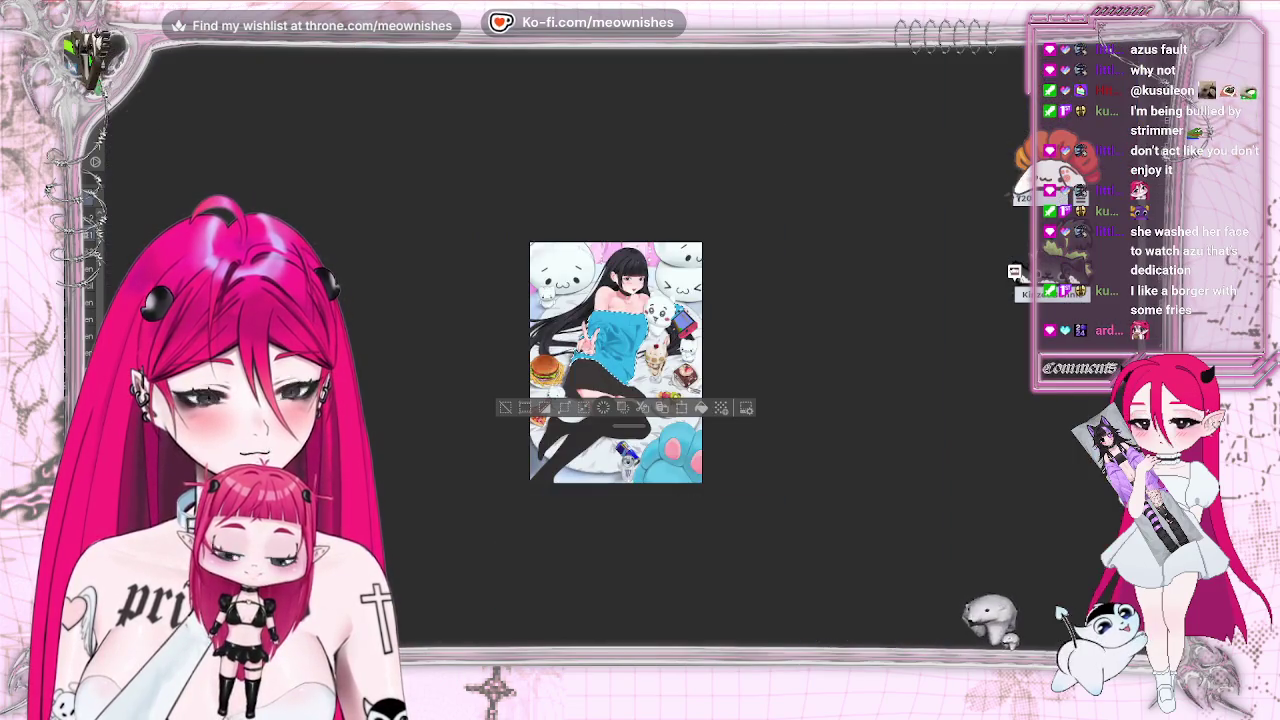
scroll(640, 350, "up", 4)
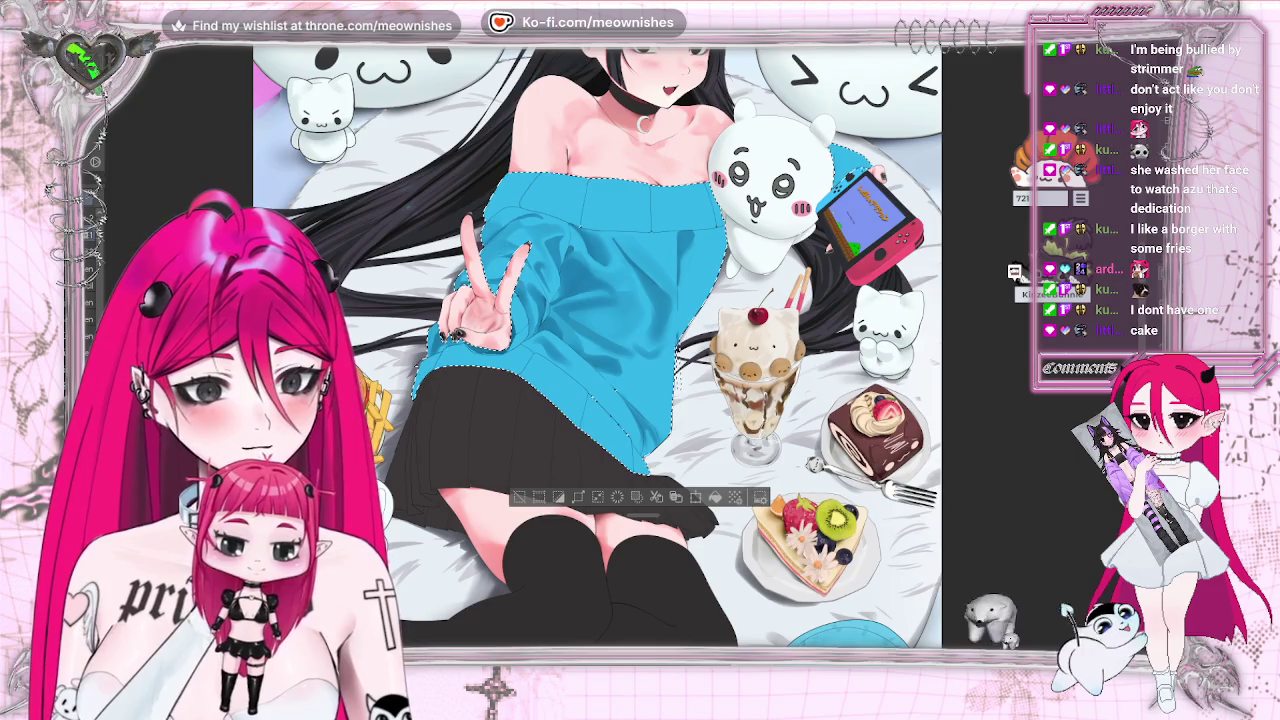
scroll(677, 380, "up", 2)
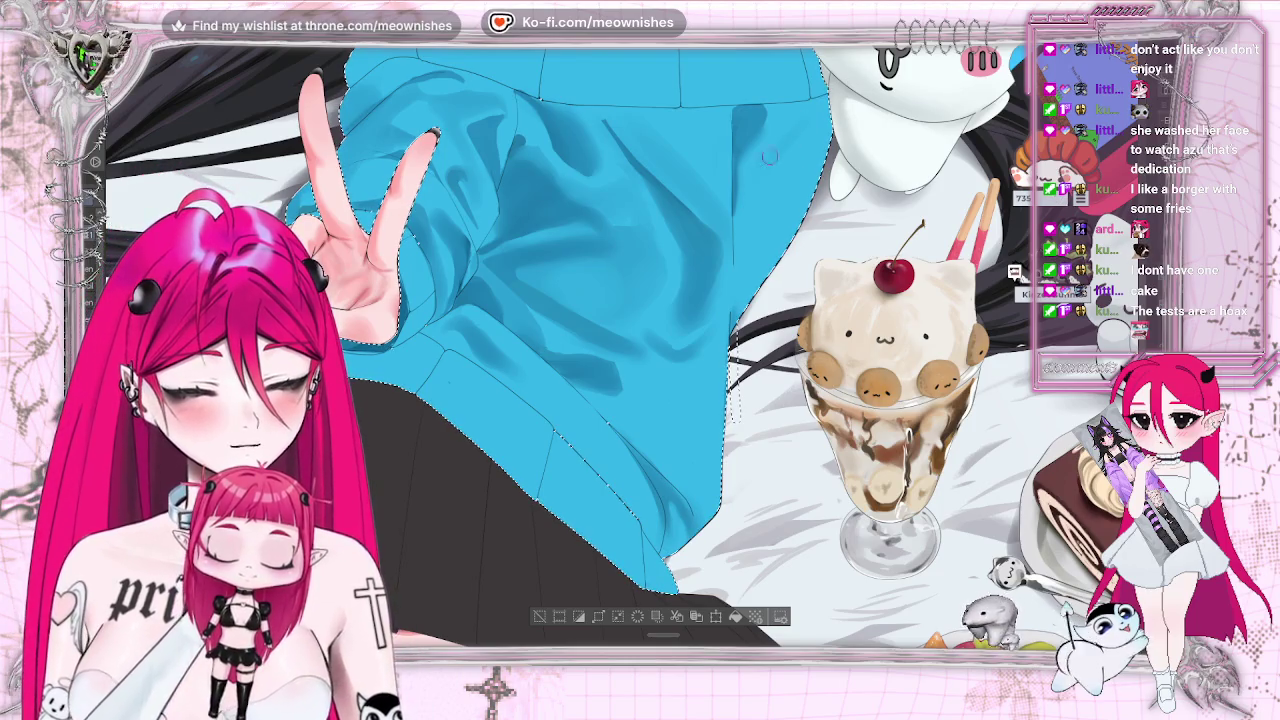
key("ctrl+0")
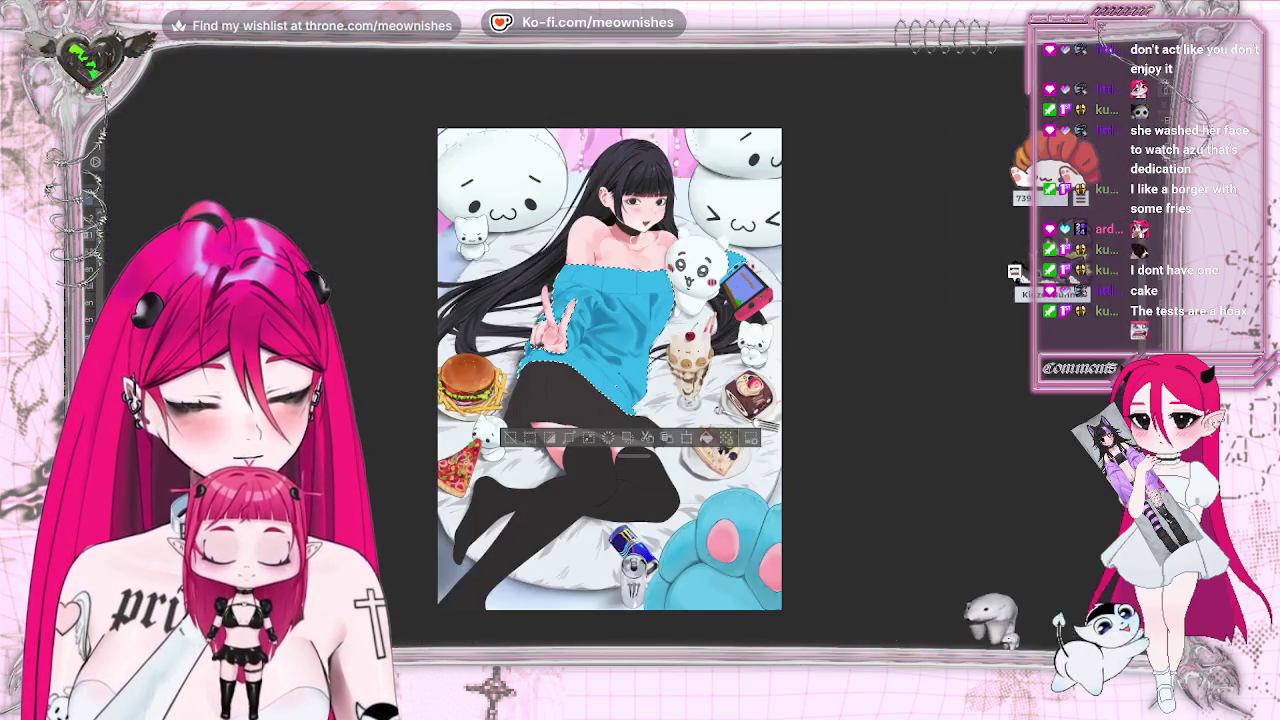
key("h")
key("h")
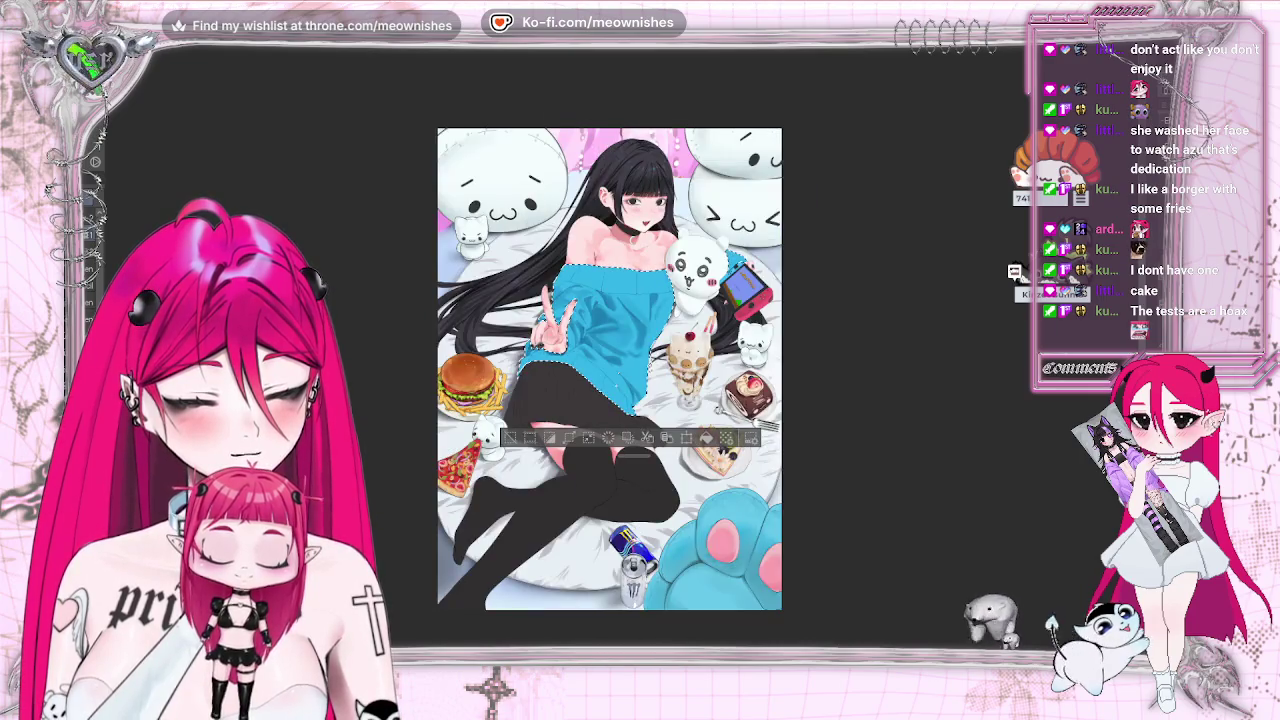
key("ctrl+minus")
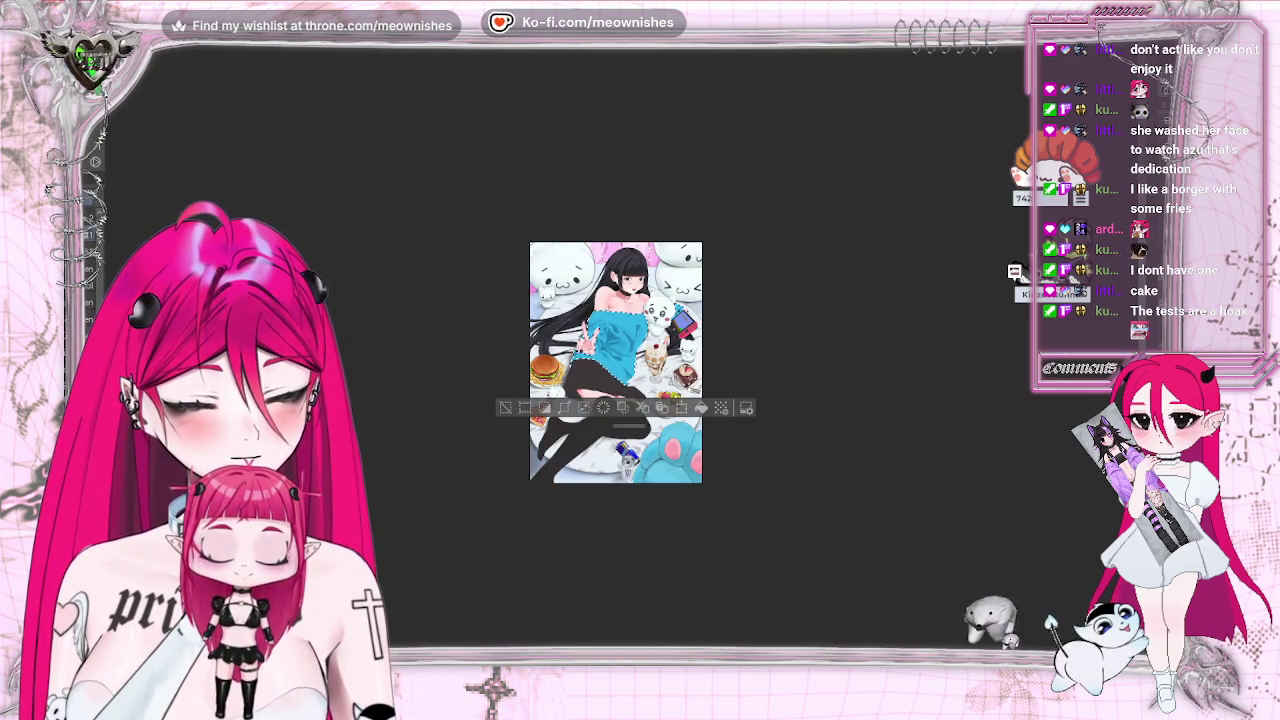
key("ctrl+0")
key("ctrl+plus")
key("ctrl+plus")
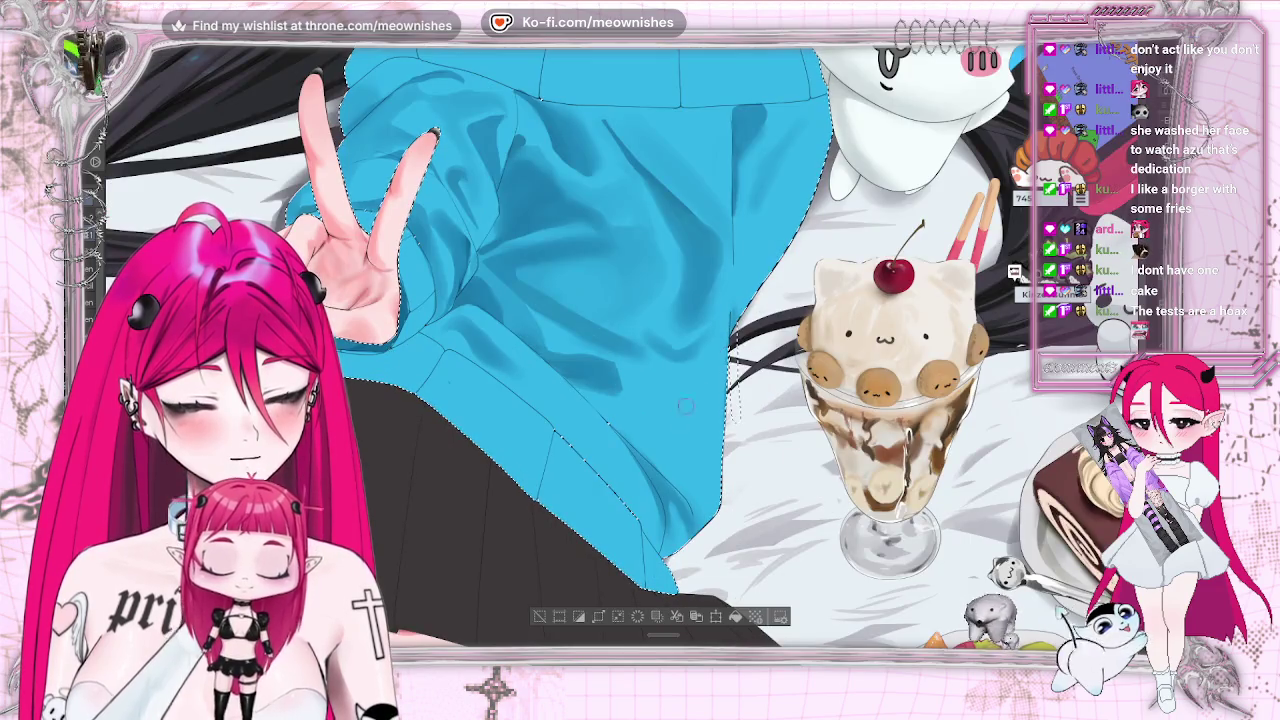